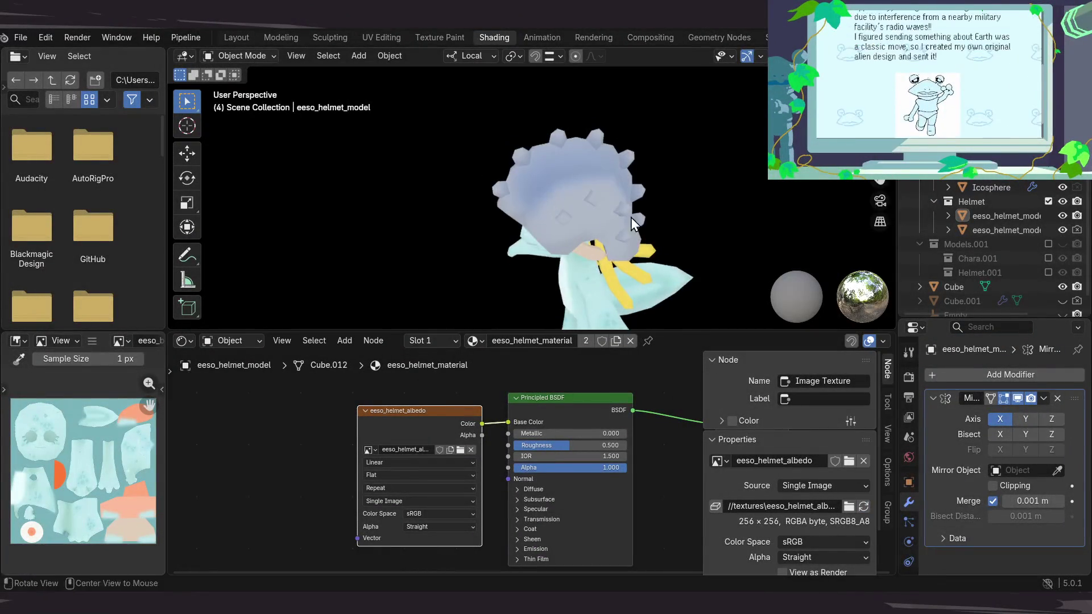
Show the reference line art and pull in the right-edge nodes of the tall blue shading shape
{"action": "mouse_move", "coordinate": [630, 217]}
{"action": "left_mouse_down"}
{"action": "mouse_move", "coordinate": [601, 224]}
{"action": "mouse_move", "coordinate": [717, 192]}
{"action": "mouse_move", "coordinate": [662, 233]}
{"action": "left_mouse_up"}
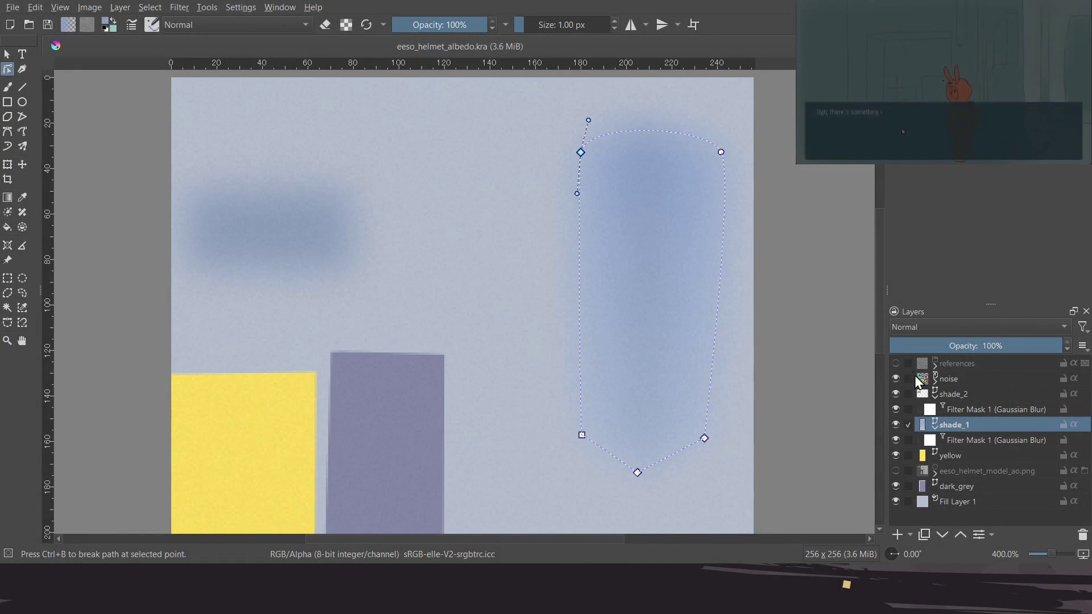
{"action": "left_click", "coordinate": [896, 364]}
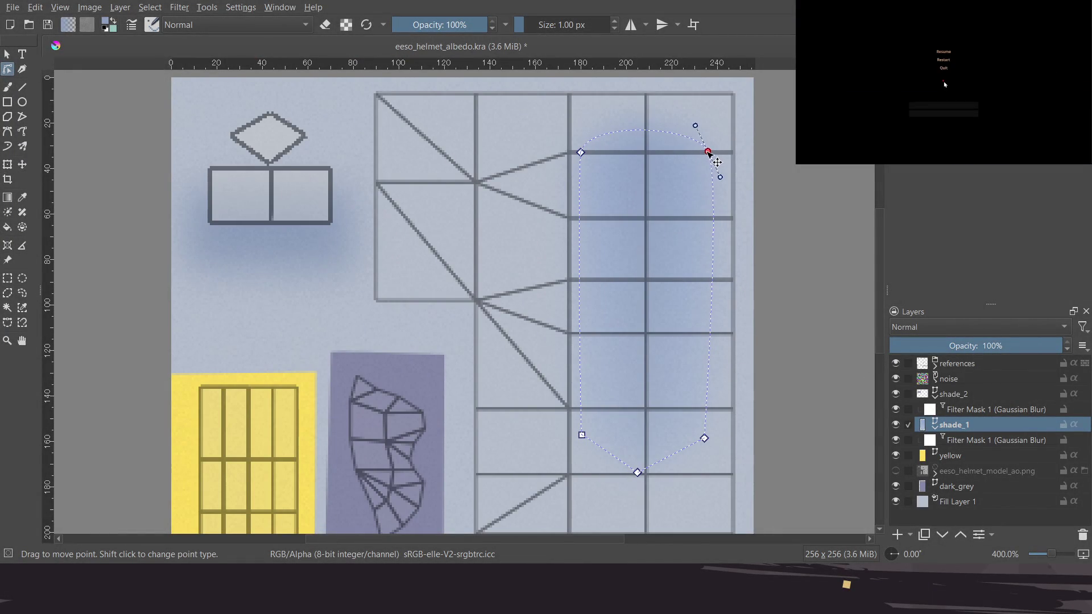
{"action": "left_click_drag", "start_coordinate": [704, 439], "coordinate": [696, 438]}
{"action": "left_click", "coordinate": [705, 152]}
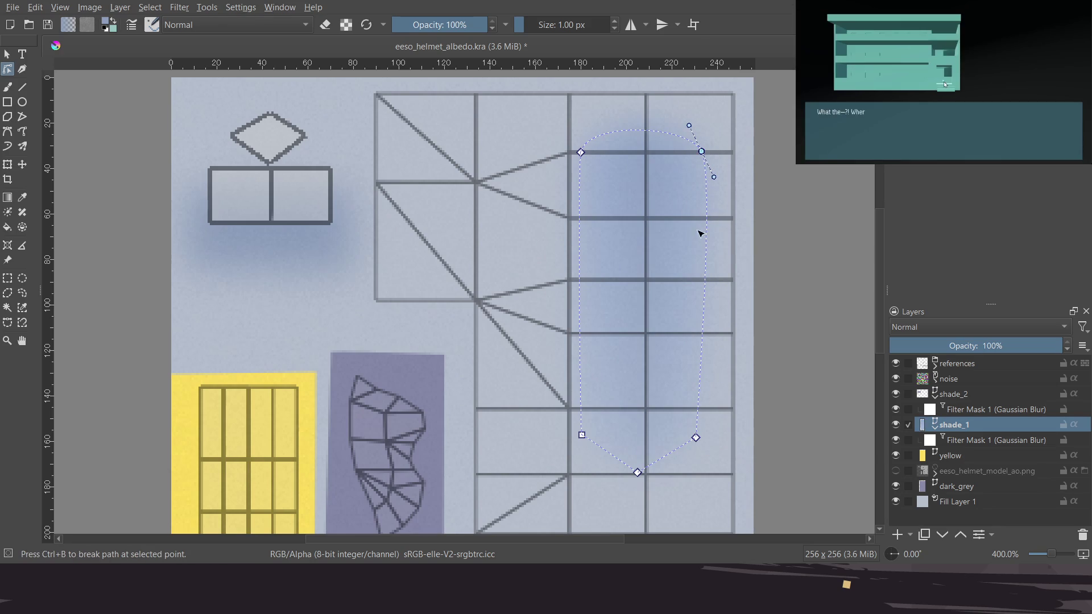
{"action": "key", "text": "Escape"}
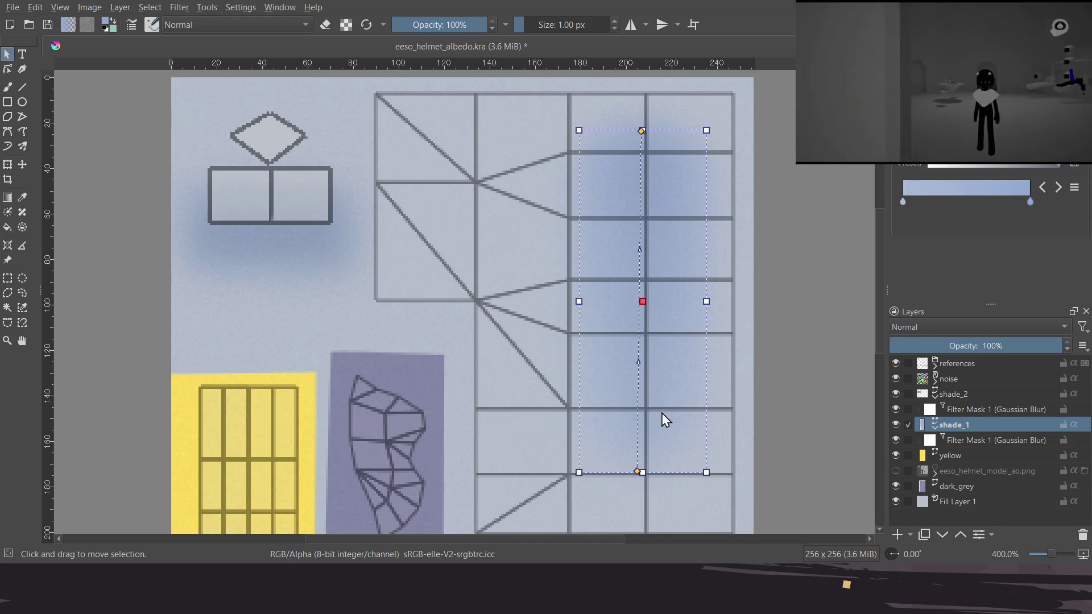
Toggle the shade_2 layer off and on to compare the shading
{"action": "left_click", "coordinate": [958, 395]}
{"action": "left_click", "coordinate": [897, 392]}
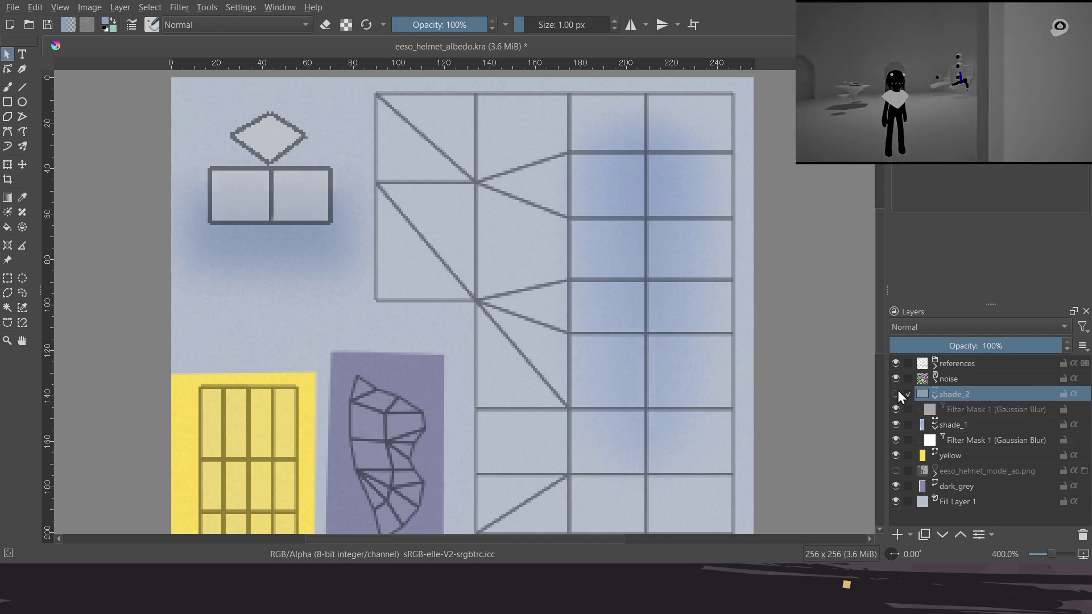
{"action": "left_click", "coordinate": [897, 393]}
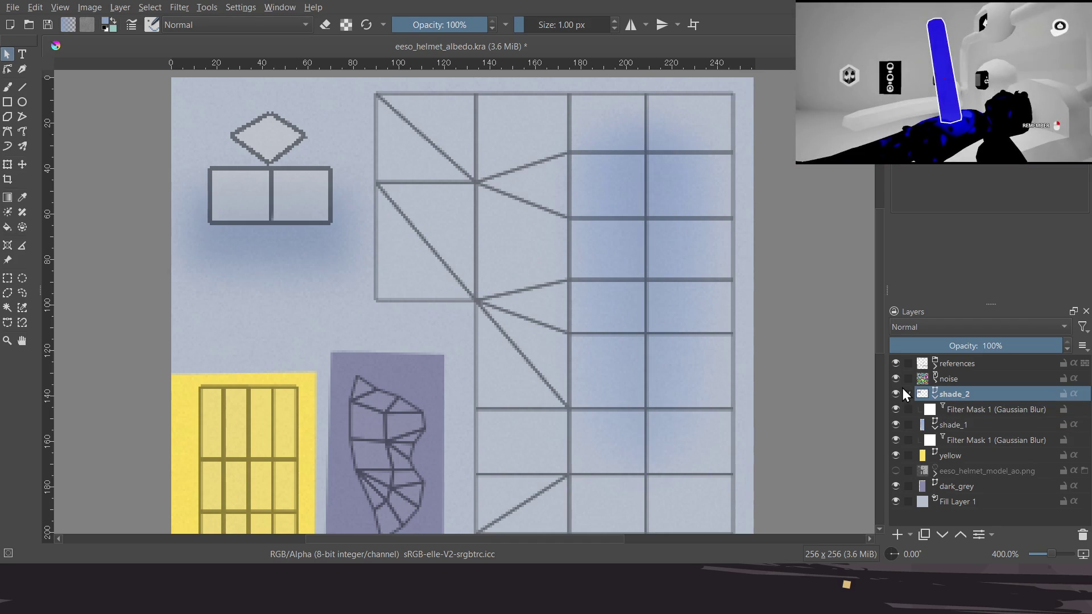
{"action": "left_click", "coordinate": [896, 395]}
{"action": "left_click", "coordinate": [896, 395]}
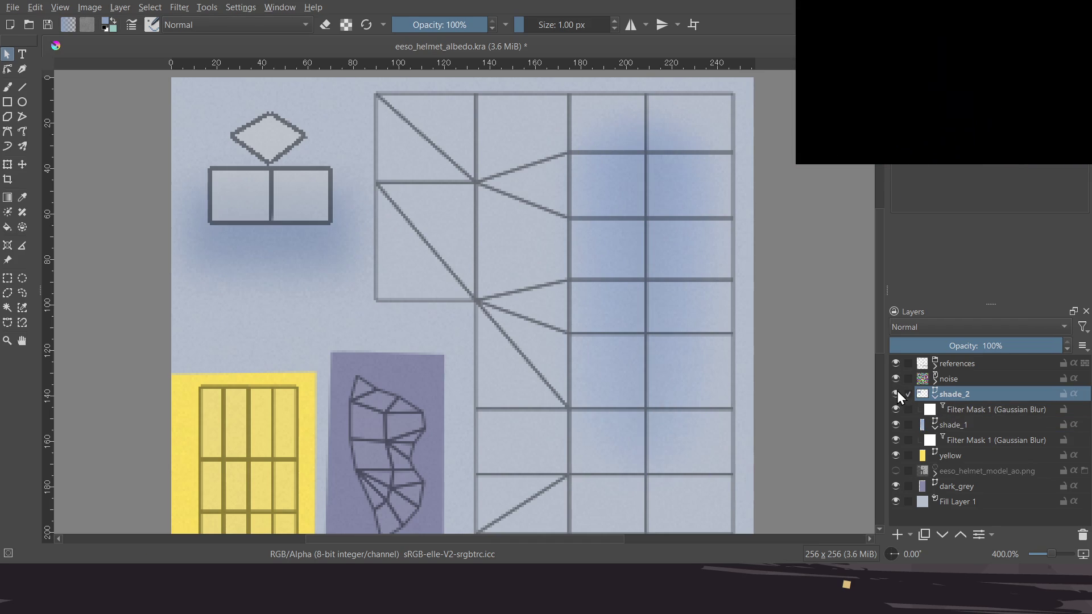
Disable shade_2's Filter Mask 1 blur and nudge the right gradient stop of the shade_1 shape
{"action": "left_click", "coordinate": [961, 411]}
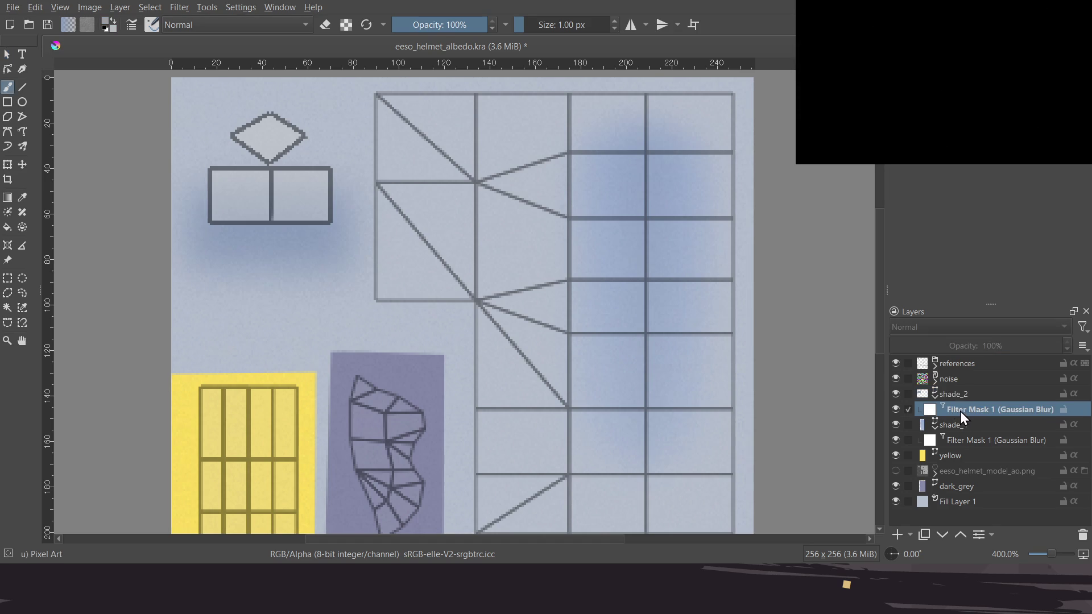
{"action": "left_click_drag", "start_coordinate": [955, 403], "coordinate": [951, 395]}
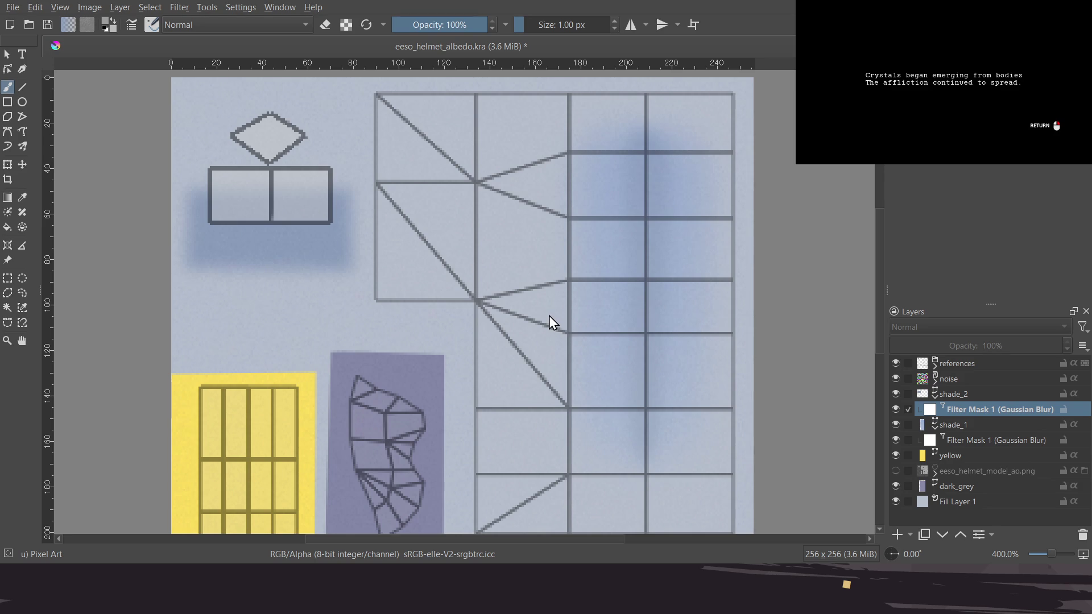
{"action": "left_click", "coordinate": [966, 429]}
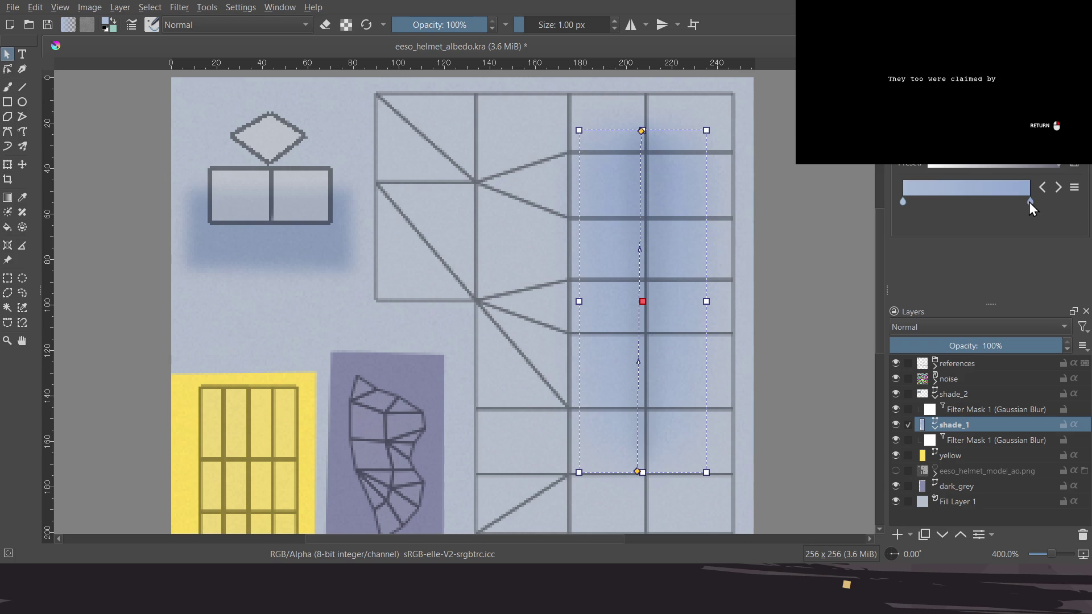
{"action": "left_click_drag", "start_coordinate": [1025, 203], "coordinate": [1028, 202]}
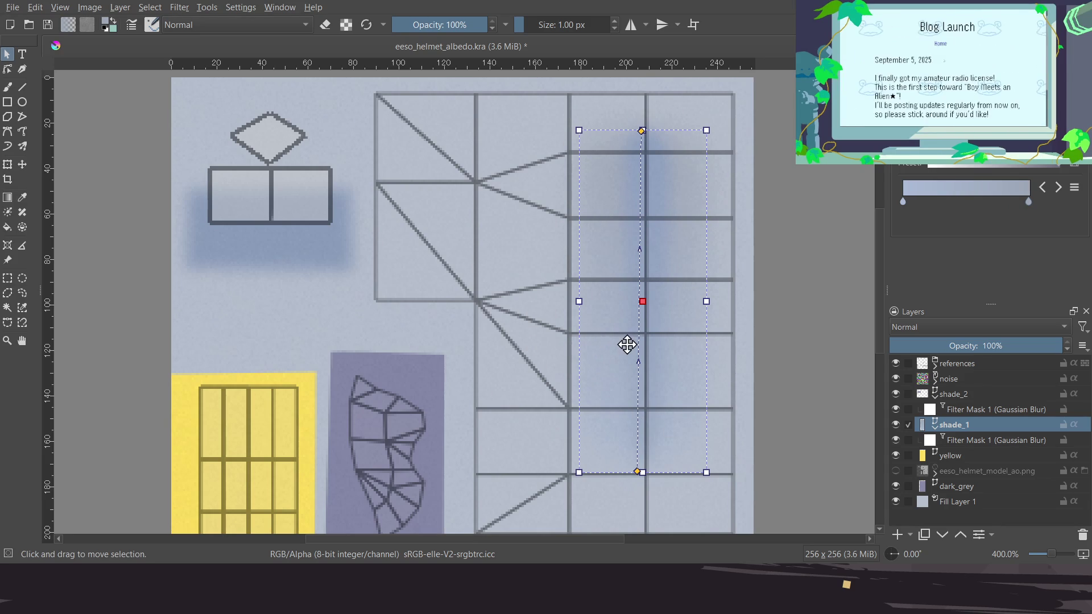
Hide the references layer and drag the top node handles to curve the shape's top edge
{"action": "left_click", "coordinate": [895, 364]}
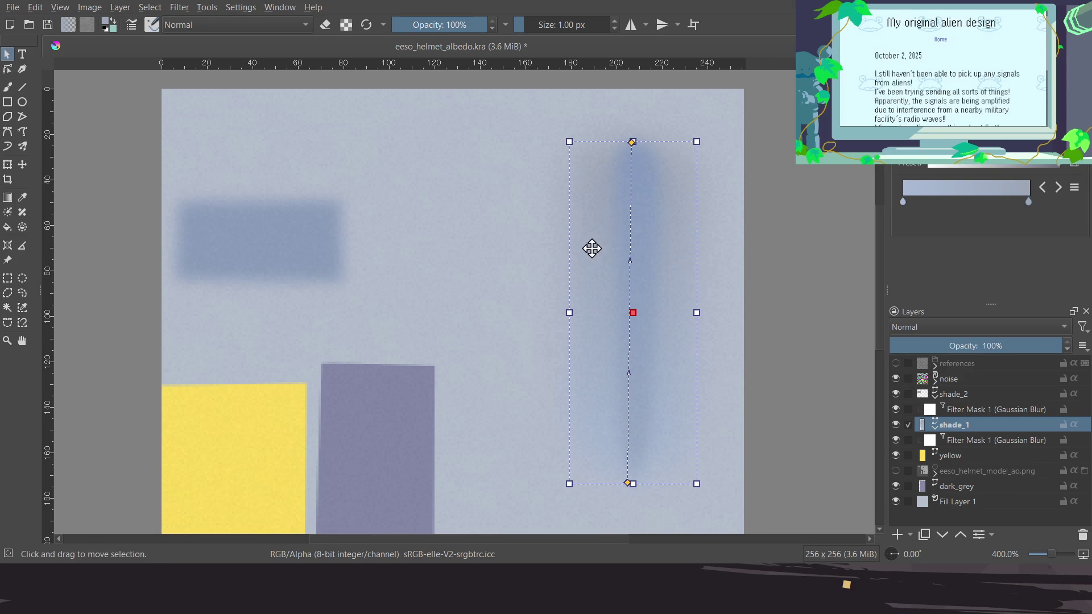
{"action": "left_click", "coordinate": [8, 70]}
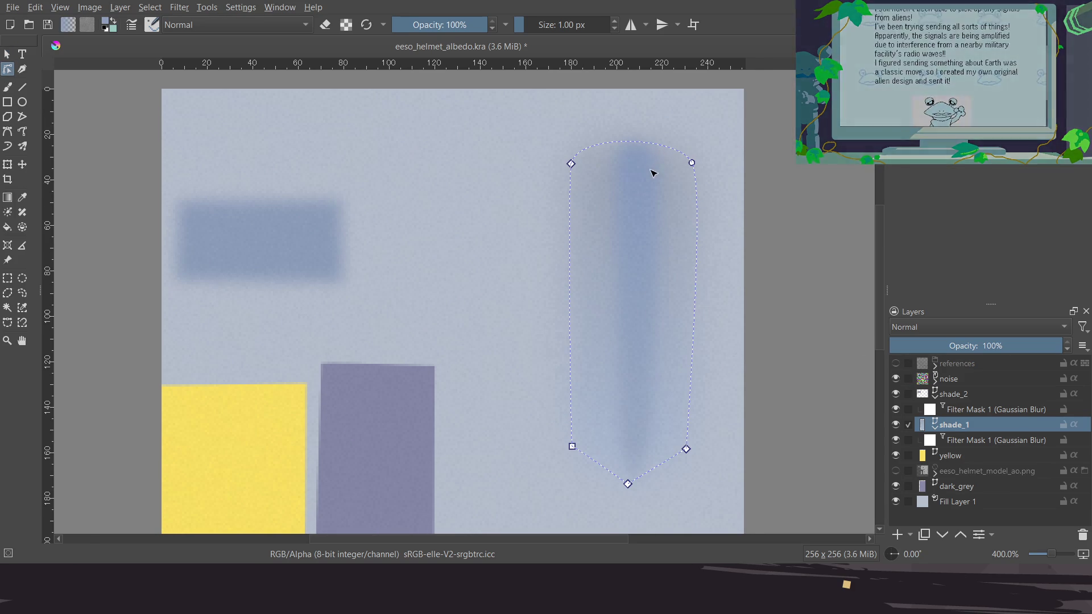
{"action": "left_click_drag", "start_coordinate": [572, 165], "coordinate": [586, 107]}
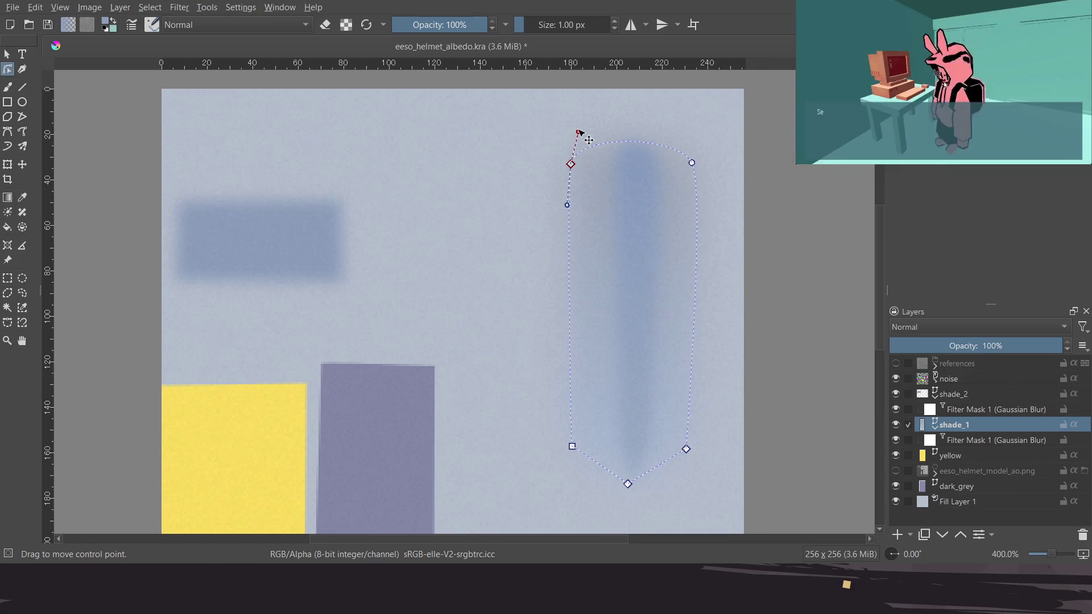
{"action": "left_click", "coordinate": [691, 162]}
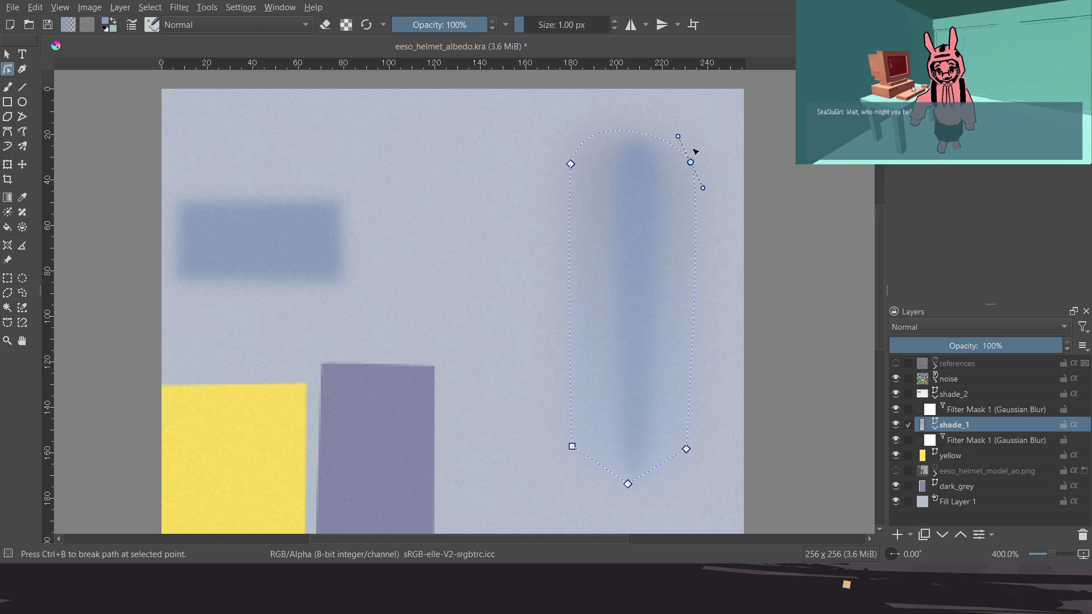
{"action": "left_click_drag", "start_coordinate": [680, 117], "coordinate": [680, 109]}
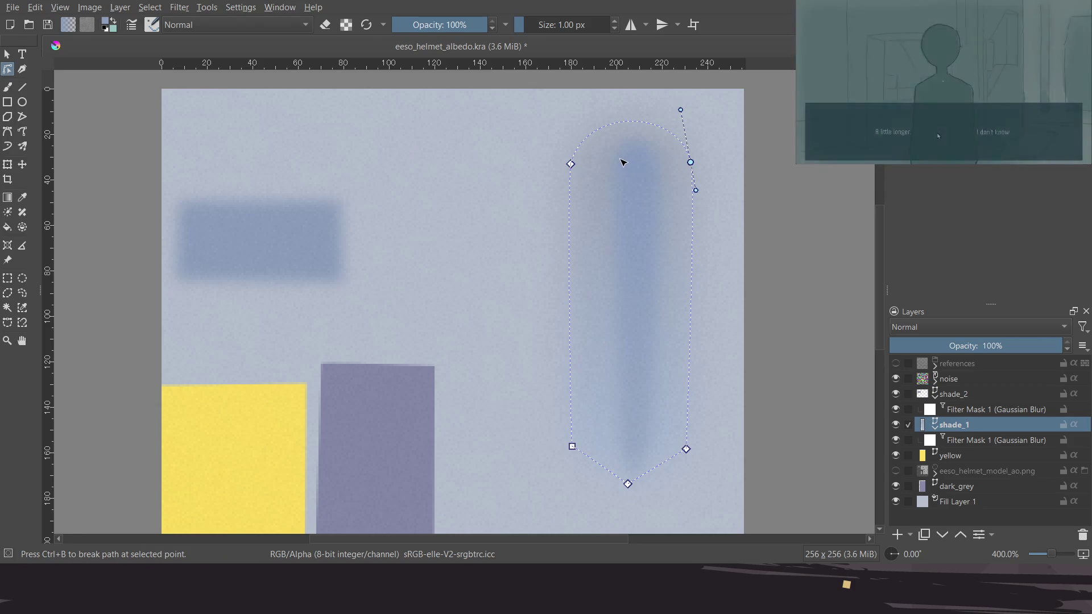
{"action": "left_click", "coordinate": [960, 394]}
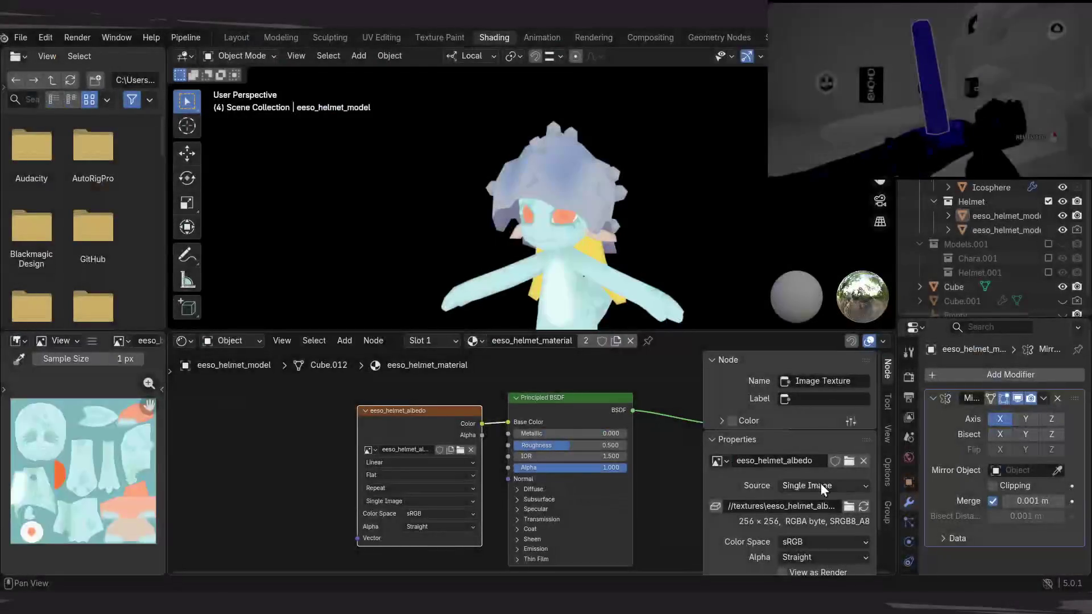
{"action": "mouse_move", "coordinate": [633, 241]}
{"action": "left_mouse_down"}
{"action": "mouse_move", "coordinate": [445, 242]}
{"action": "mouse_move", "coordinate": [703, 171]}
{"action": "left_mouse_up"}
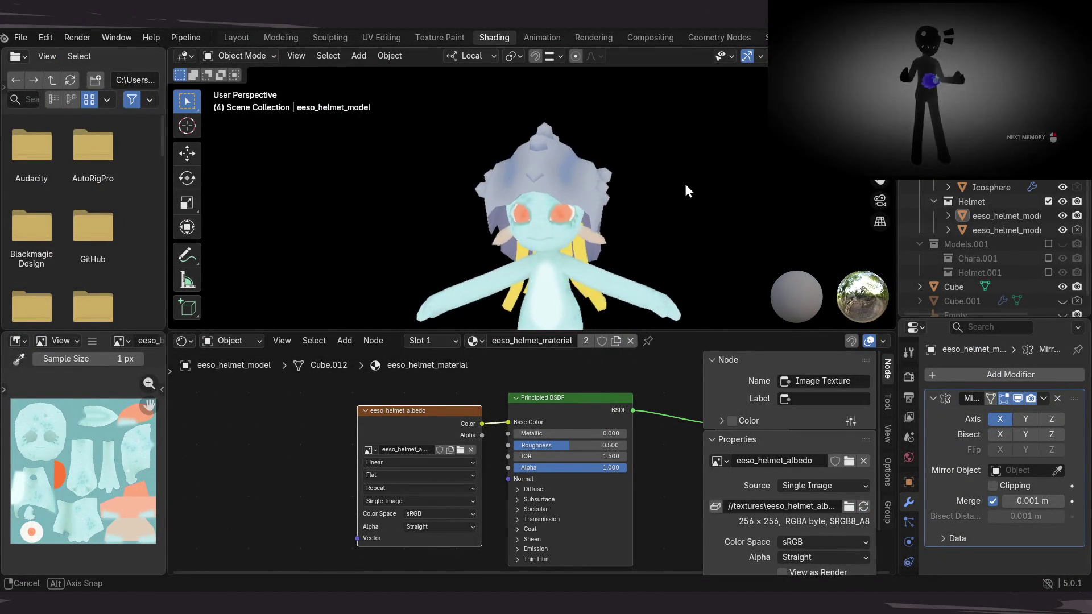
{"action": "left_click_drag", "start_coordinate": [703, 171], "coordinate": [486, 205]}
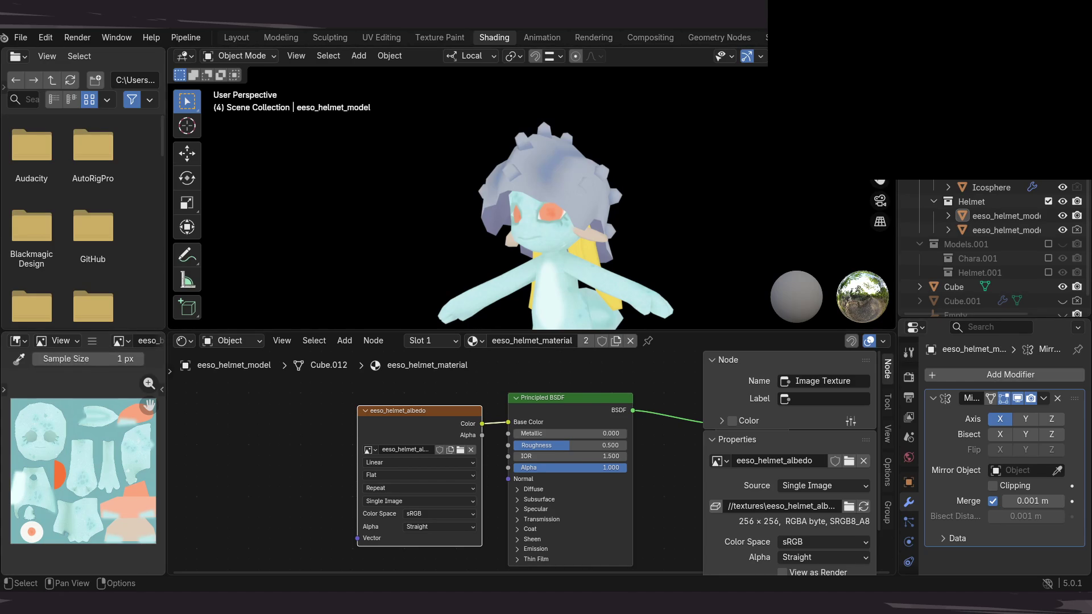
{"action": "mouse_move", "coordinate": [579, 200]}
{"action": "left_mouse_down"}
{"action": "mouse_move", "coordinate": [534, 233]}
{"action": "mouse_move", "coordinate": [377, 207]}
{"action": "mouse_move", "coordinate": [560, 256]}
{"action": "left_mouse_up"}
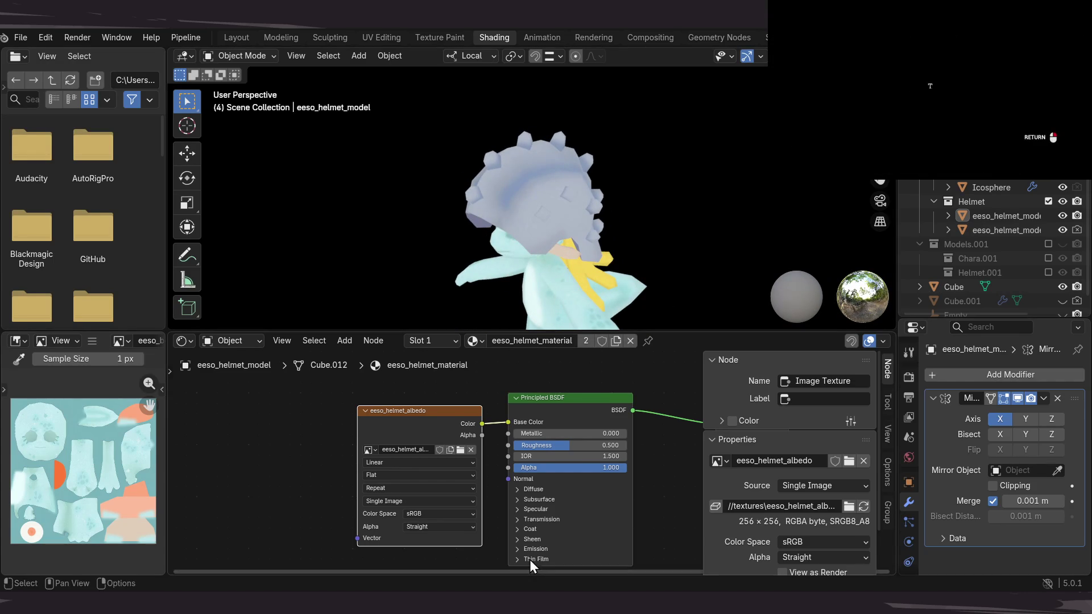
{"action": "mouse_move", "coordinate": [569, 250]}
{"action": "left_mouse_down"}
{"action": "mouse_move", "coordinate": [583, 213]}
{"action": "mouse_move", "coordinate": [558, 319]}
{"action": "mouse_move", "coordinate": [485, 235]}
{"action": "left_mouse_up"}
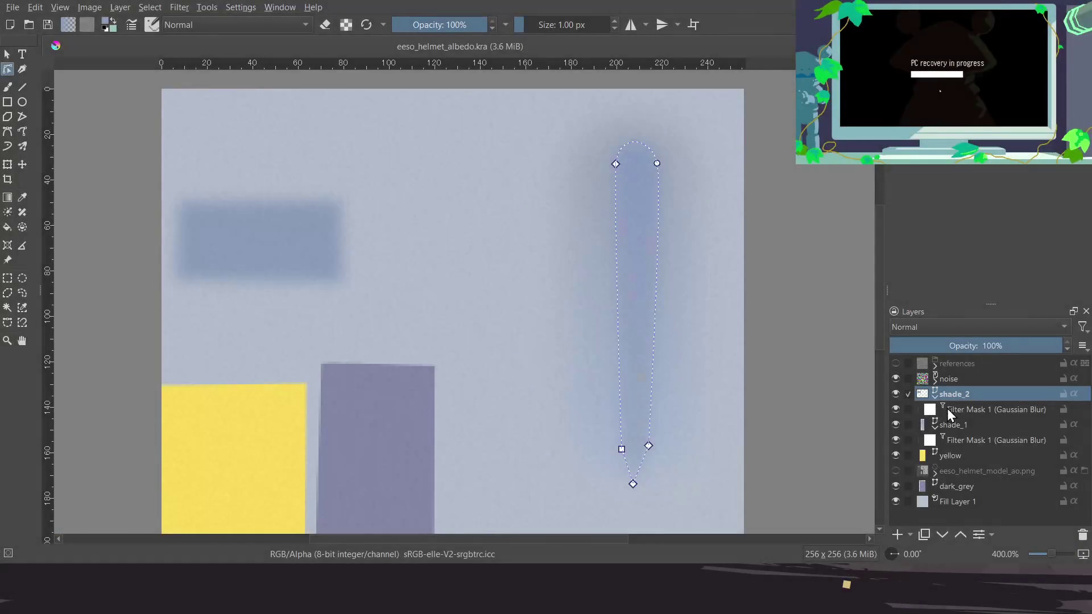
Toggle shade_2 to compare, then shift the right gradient stop of the narrow pill shape
{"action": "left_click", "coordinate": [897, 394]}
{"action": "left_click", "coordinate": [894, 392]}
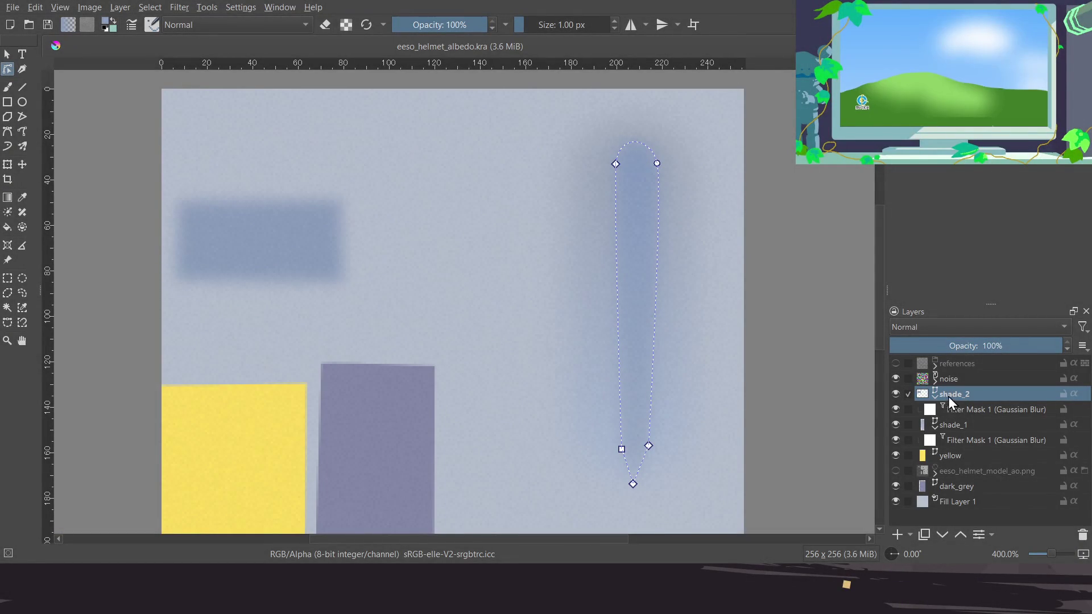
{"action": "left_click", "coordinate": [9, 54]}
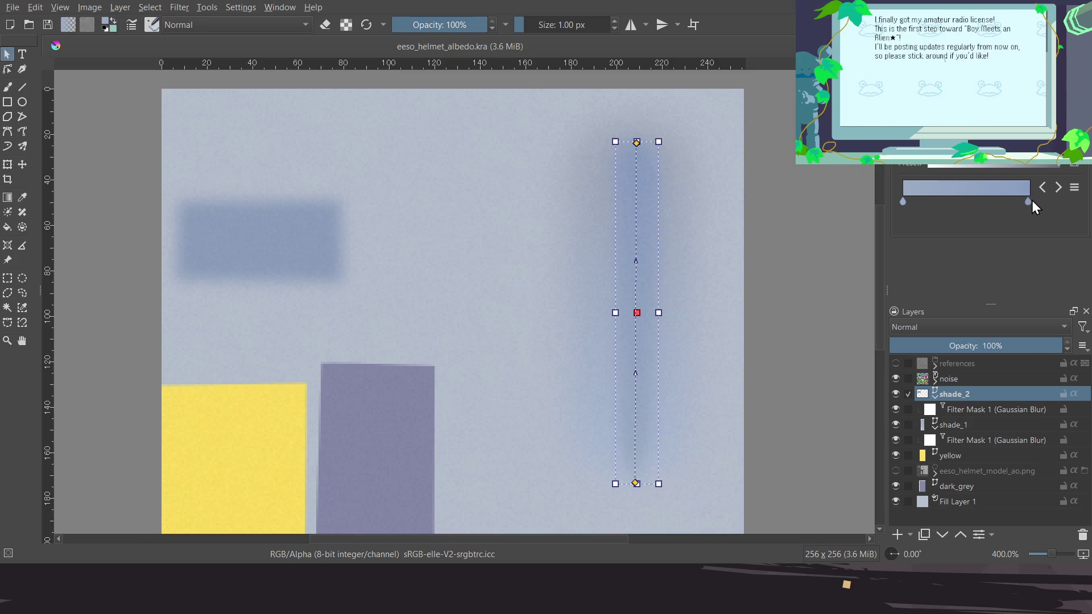
{"action": "left_click_drag", "start_coordinate": [1031, 201], "coordinate": [1034, 203]}
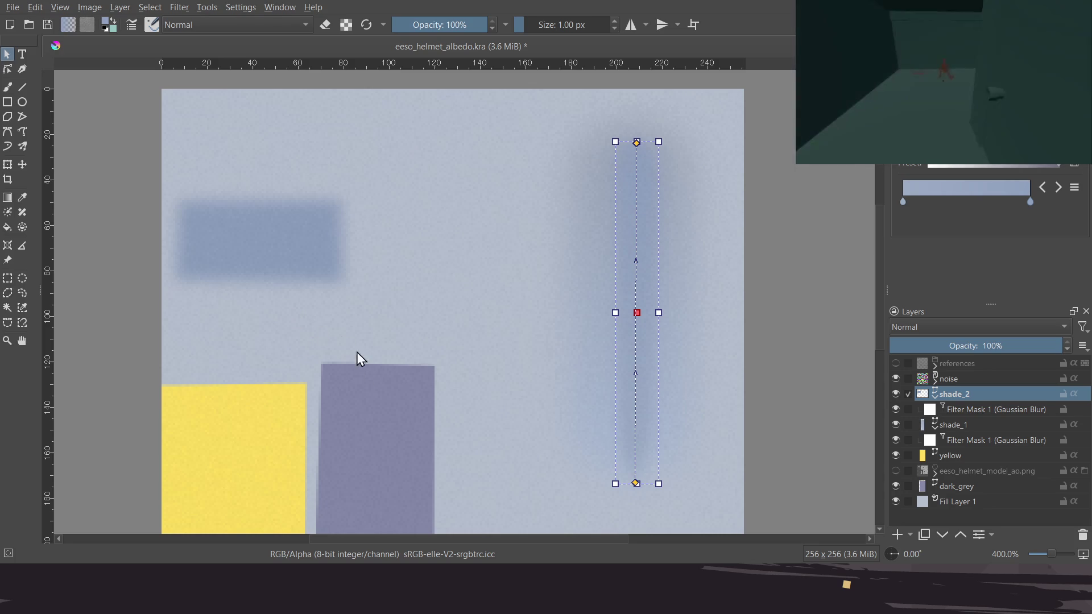
{"action": "left_click", "coordinate": [979, 410]}
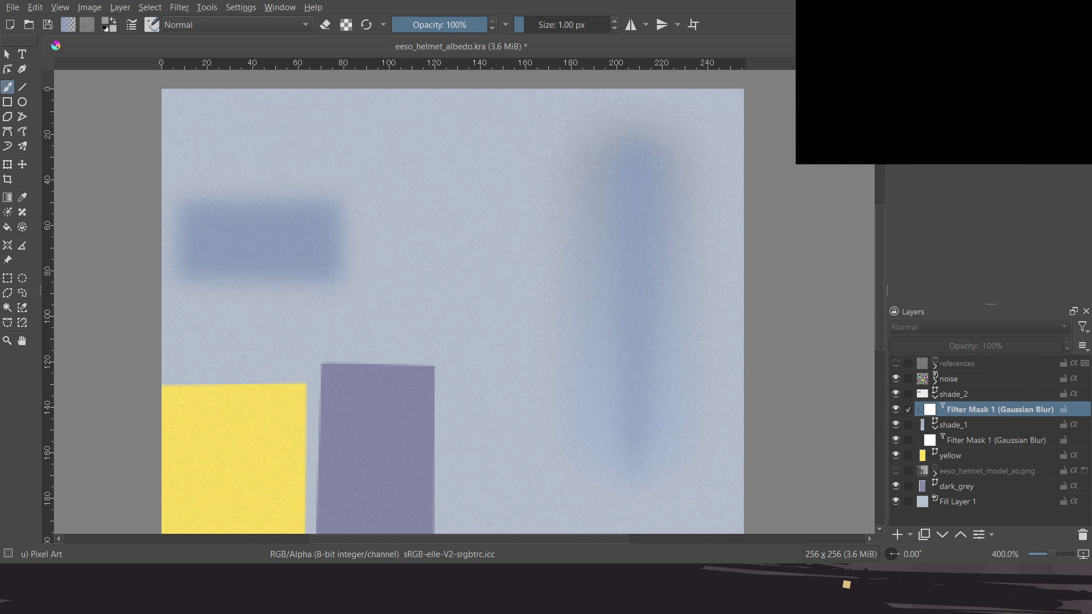
Re-enable shade_2's Filter Mask 1 blur and export the texture to eeso_helmet_albedo.png
{"action": "left_click_drag", "start_coordinate": [887, 410], "coordinate": [885, 409]}
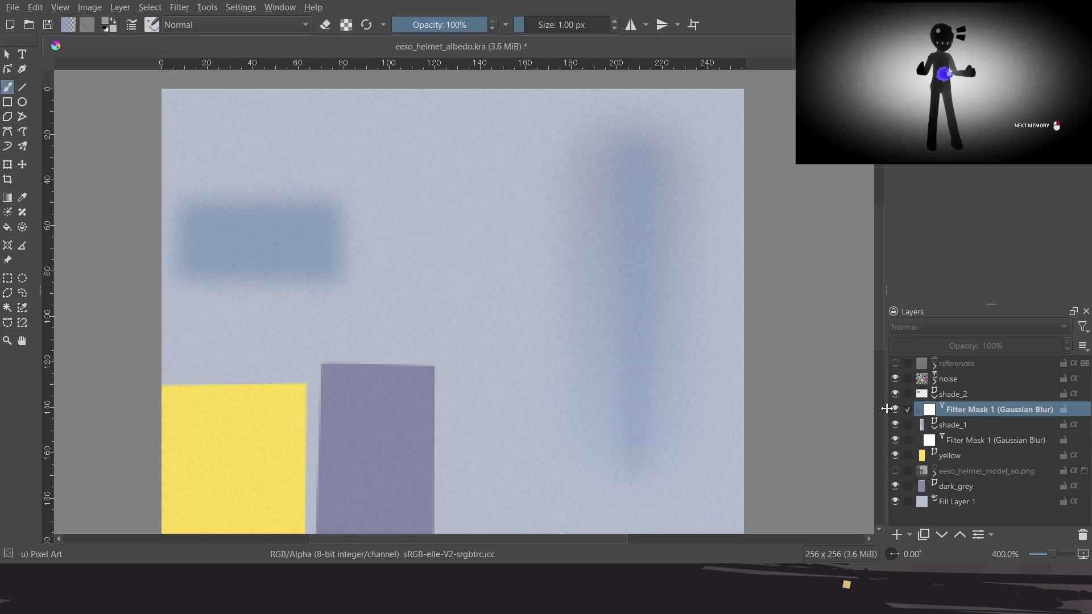
{"action": "left_click", "coordinate": [894, 410]}
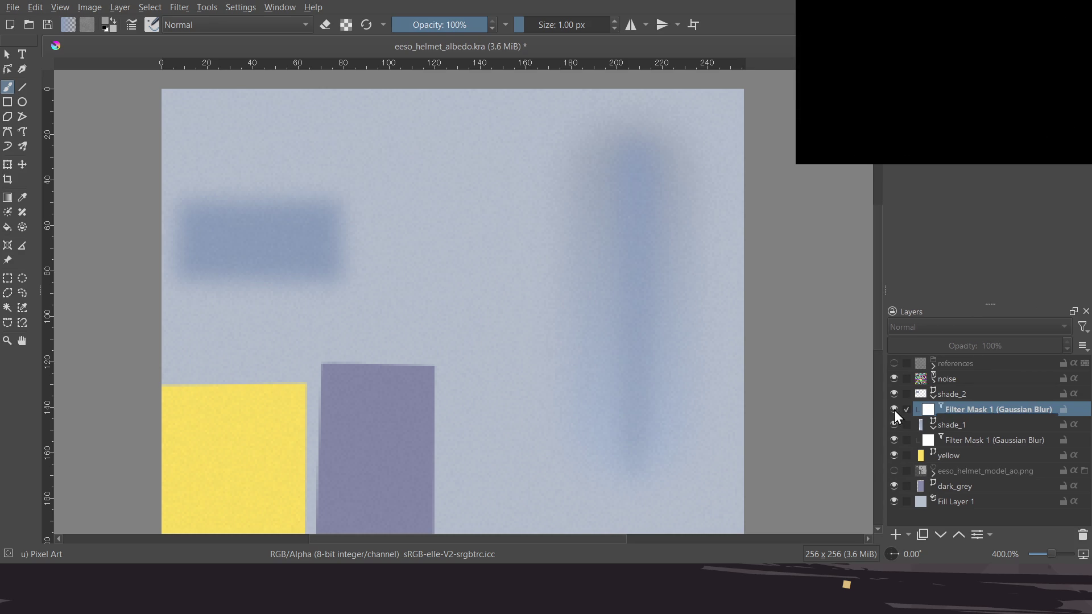
{"action": "left_click_drag", "start_coordinate": [297, 237], "coordinate": [289, 286]}
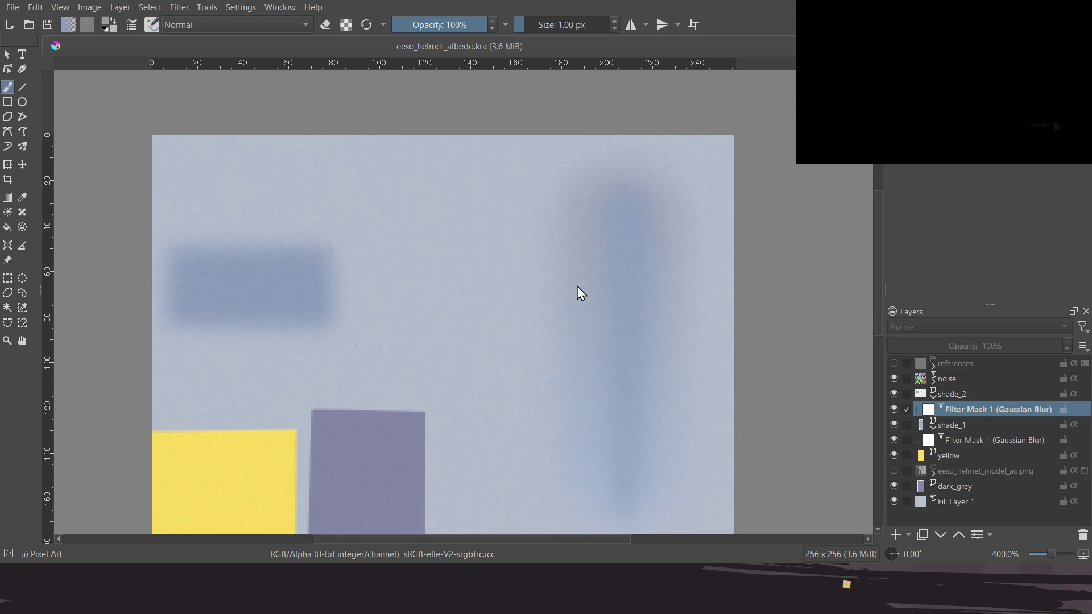
{"action": "key", "text": "Return"}
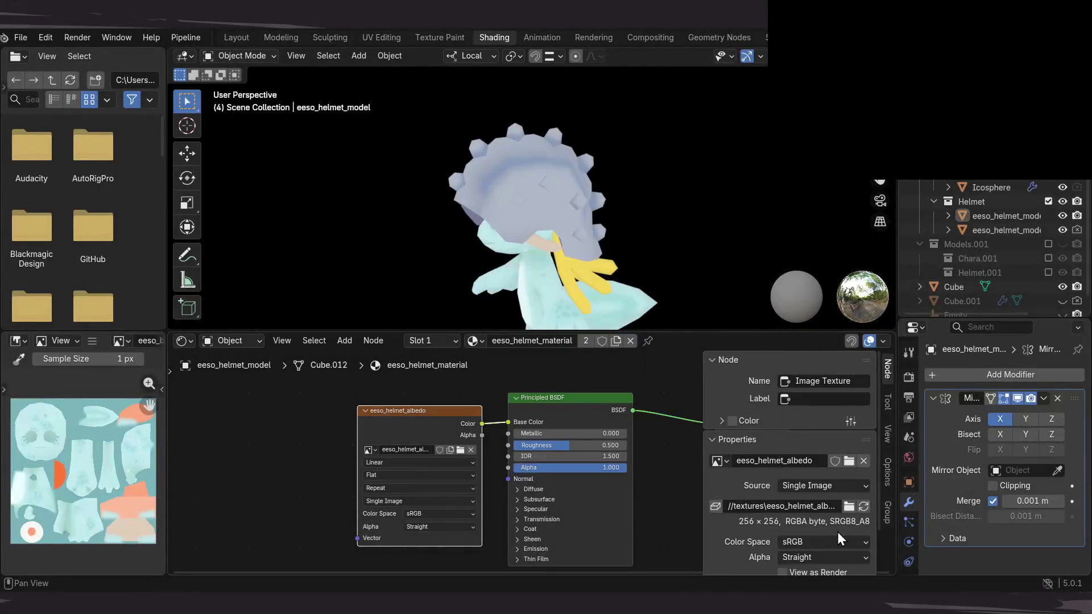
Reload the eeso_helmet_albedo image in Blender, then orbit and zoom in on the helmet
{"action": "left_click", "coordinate": [862, 503]}
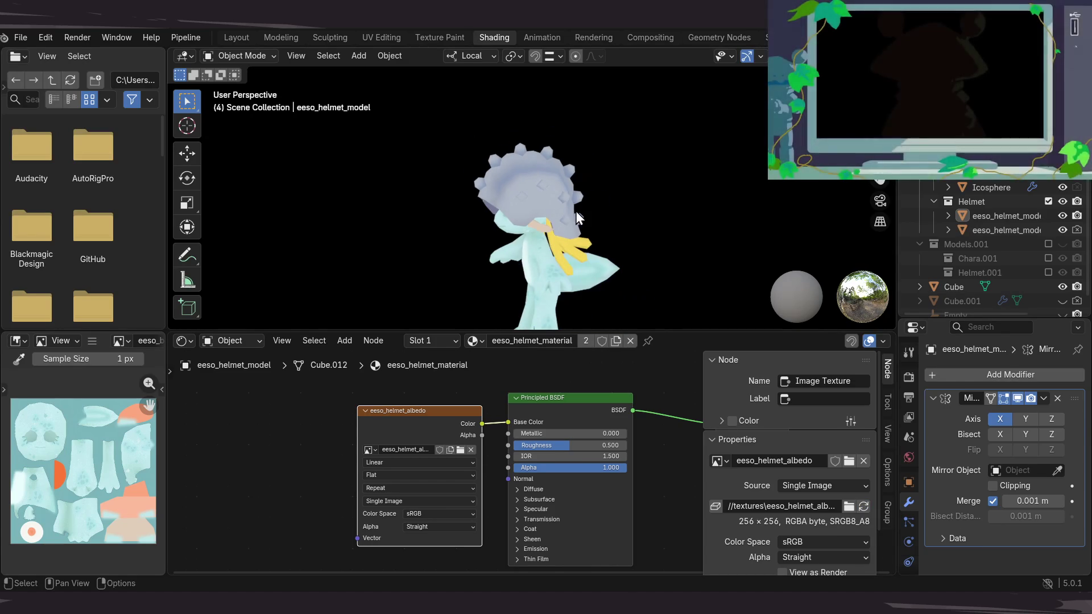
{"action": "mouse_move", "coordinate": [582, 153]}
{"action": "left_mouse_down"}
{"action": "mouse_move", "coordinate": [540, 151]}
{"action": "mouse_move", "coordinate": [729, 181]}
{"action": "mouse_move", "coordinate": [585, 190]}
{"action": "left_mouse_up"}
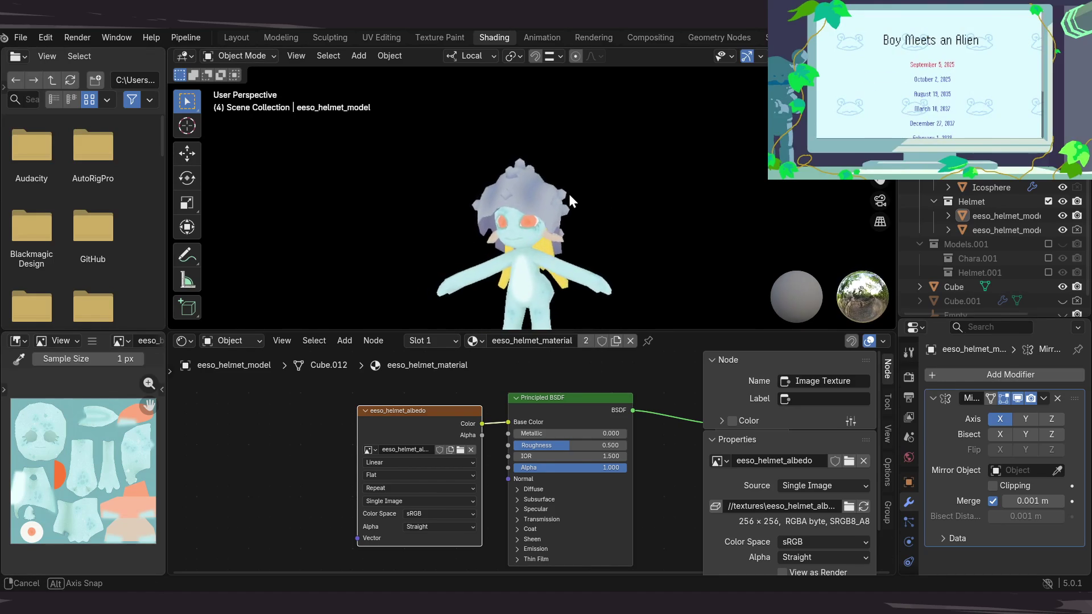
{"action": "left_click_drag", "start_coordinate": [585, 189], "coordinate": [551, 223]}
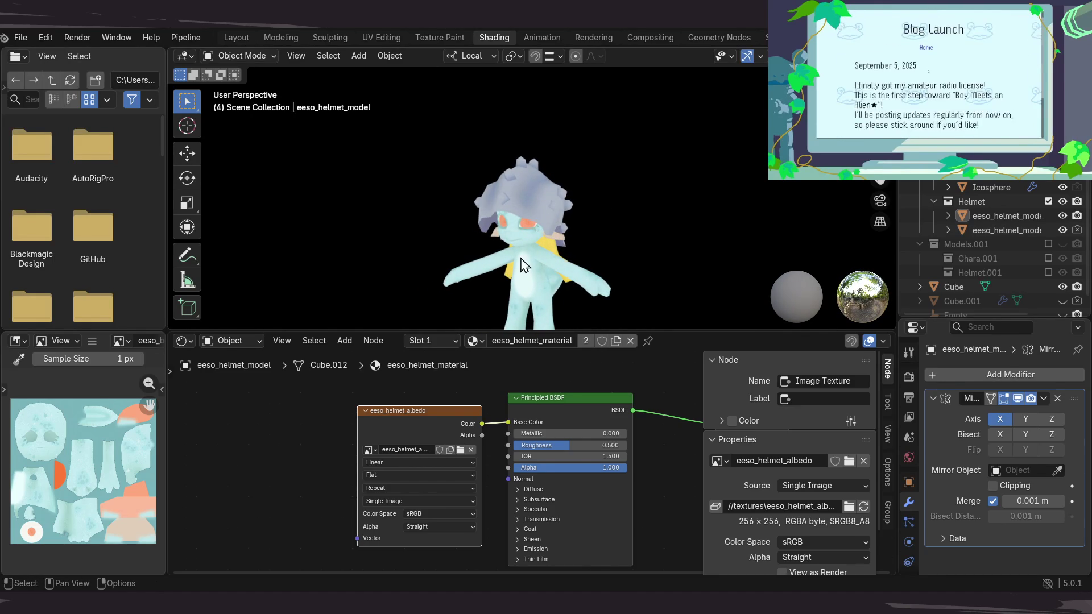
{"action": "mouse_move", "coordinate": [523, 214]}
{"action": "left_mouse_down"}
{"action": "mouse_move", "coordinate": [620, 216]}
{"action": "mouse_move", "coordinate": [670, 201]}
{"action": "mouse_move", "coordinate": [620, 205]}
{"action": "left_mouse_up"}
{"action": "scroll", "coordinate": [630, 227], "scroll_direction": "up", "scroll_amount": 2}
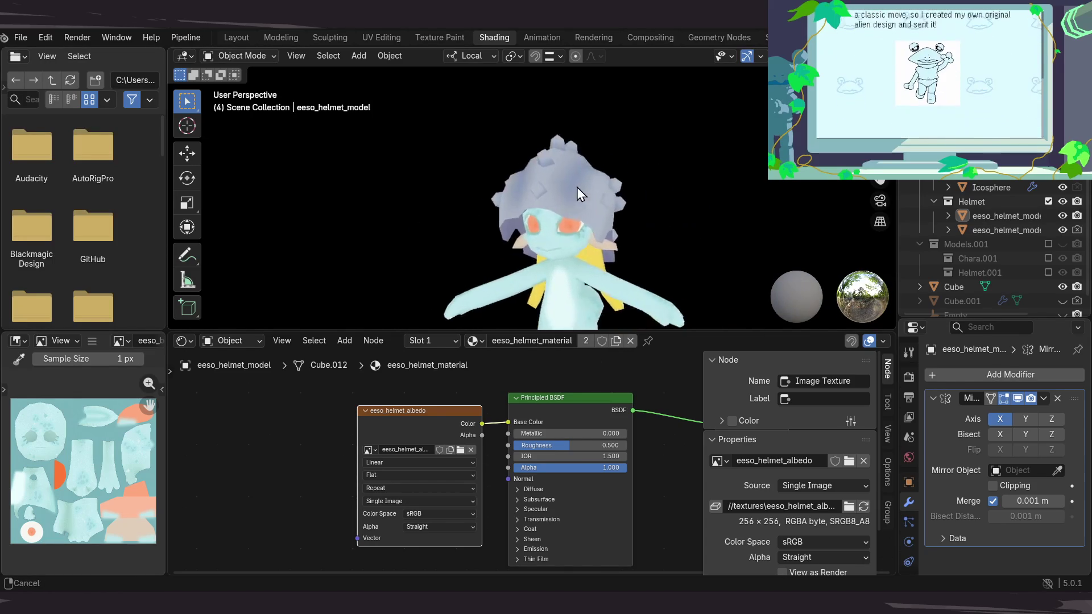
{"action": "scroll", "coordinate": [577, 187], "scroll_direction": "up", "scroll_amount": 2}
{"action": "scroll", "coordinate": [615, 198], "scroll_direction": "up", "scroll_amount": 2}
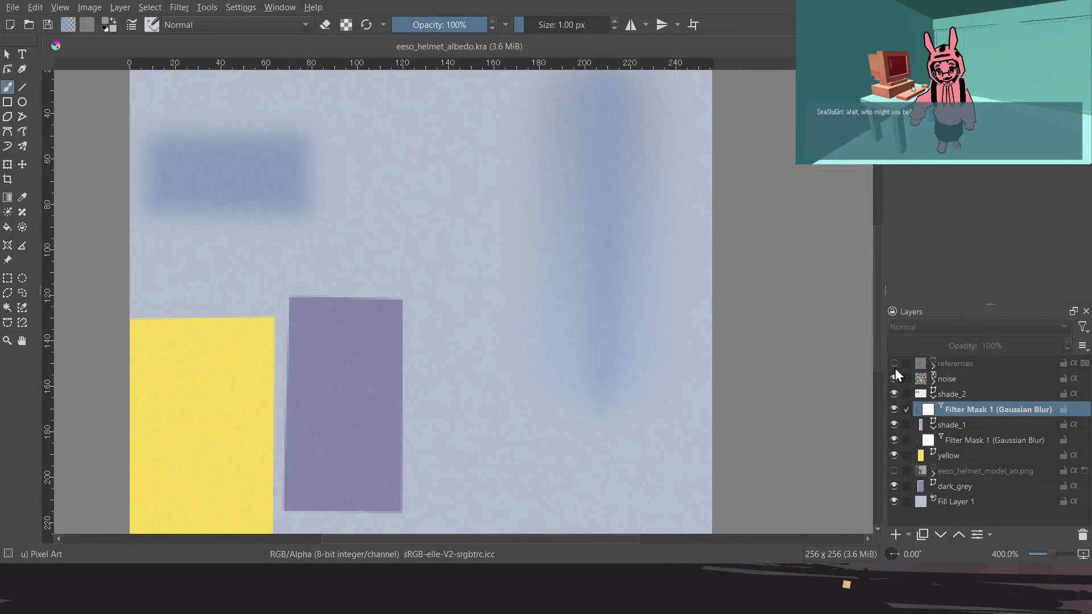
Show the UV wireframe references, select shade_1, reframe the canvas and pick Edit Shapes
{"action": "left_click", "coordinate": [893, 364]}
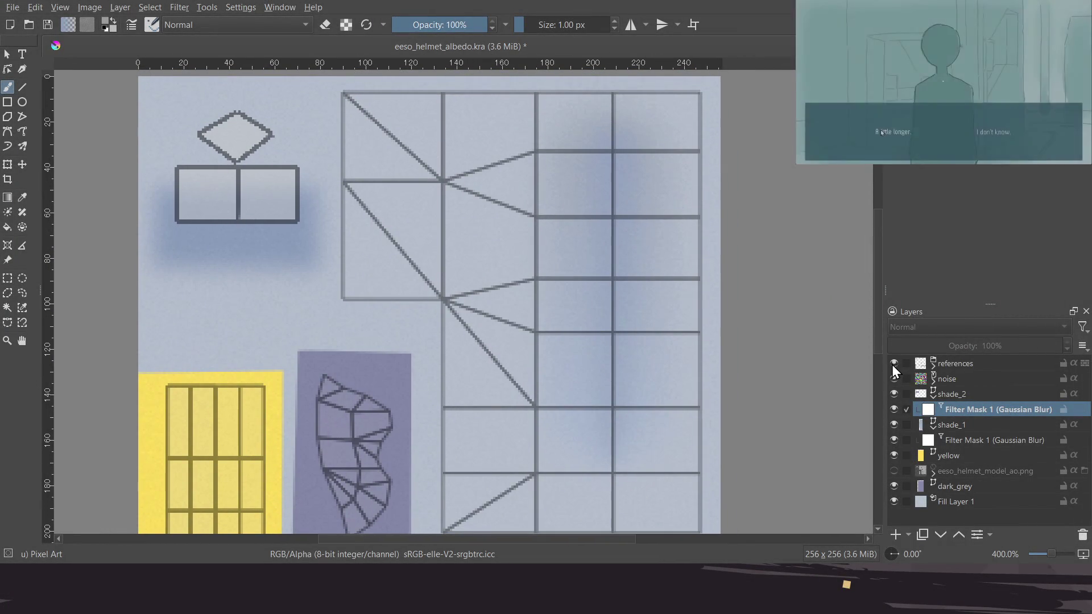
{"action": "left_click", "coordinate": [961, 425]}
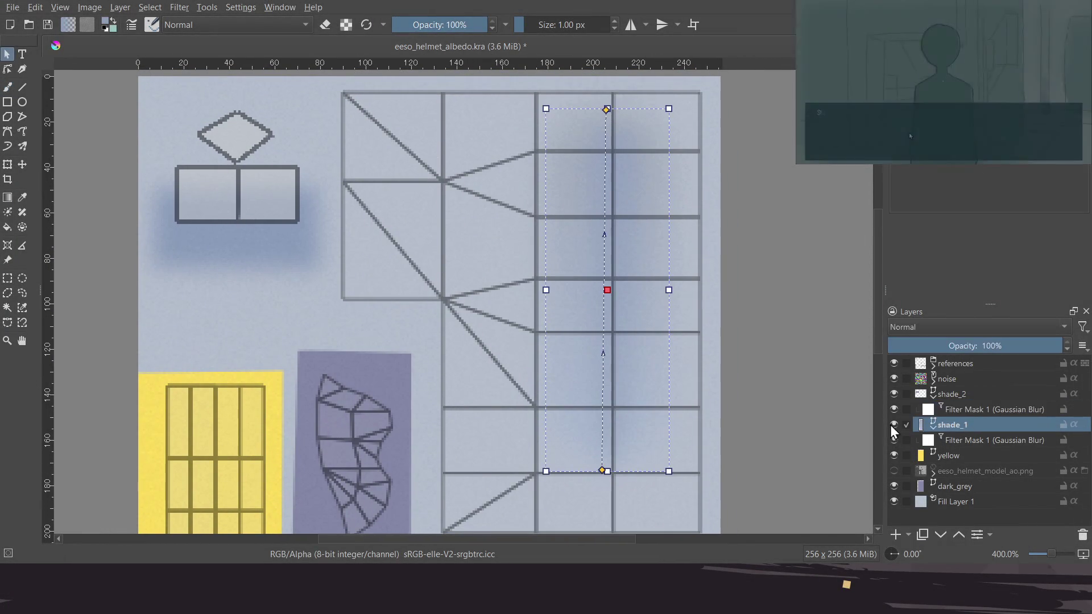
{"action": "scroll", "coordinate": [731, 419], "scroll_direction": "down", "scroll_amount": 2}
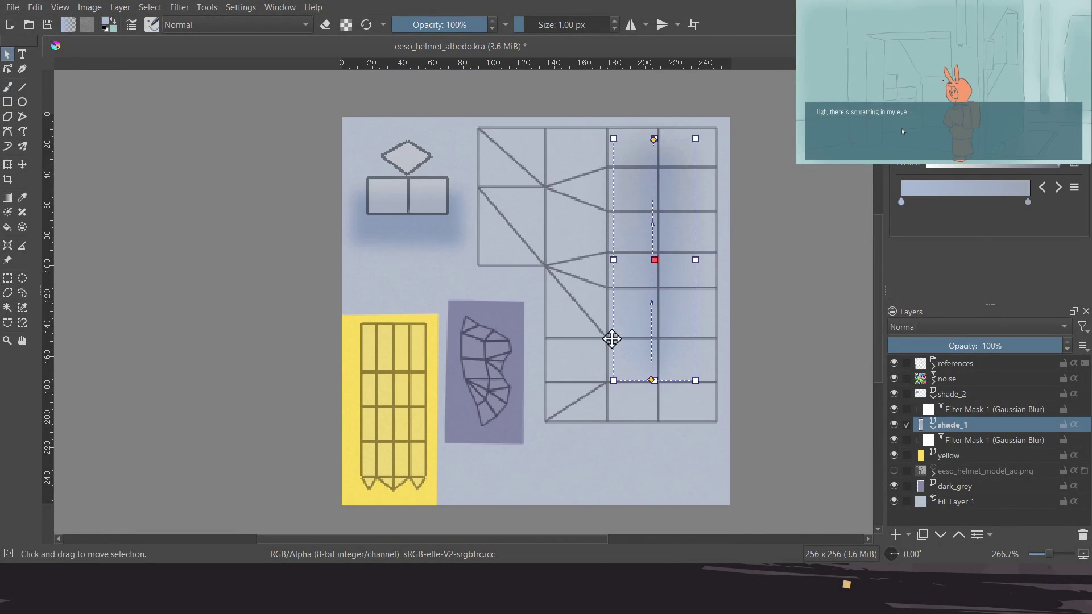
{"action": "scroll", "coordinate": [609, 339], "scroll_direction": "down", "scroll_amount": 1}
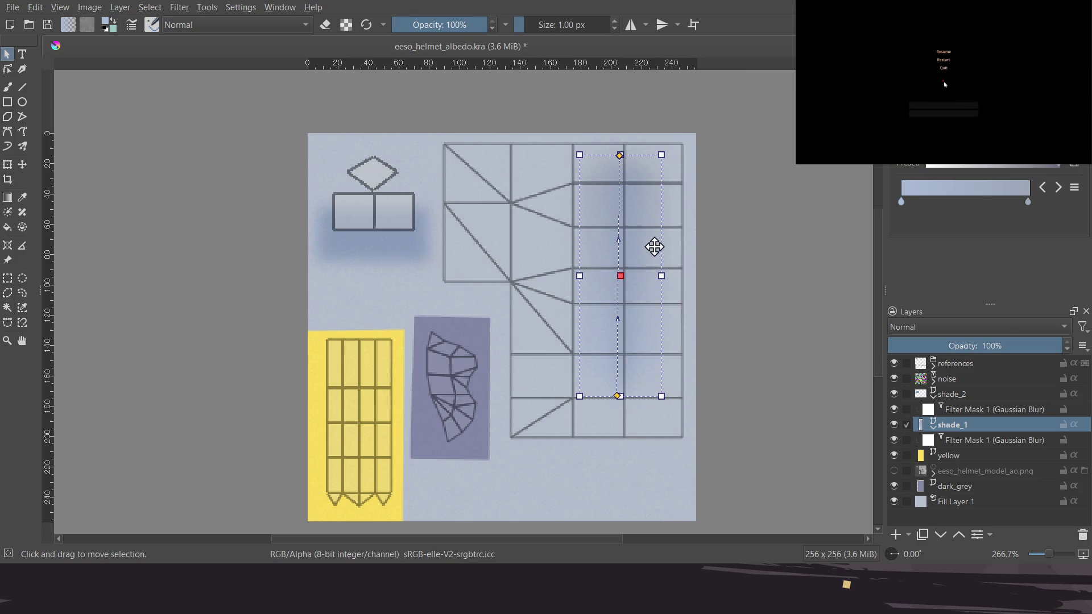
{"action": "left_click_drag", "start_coordinate": [651, 248], "coordinate": [633, 253]}
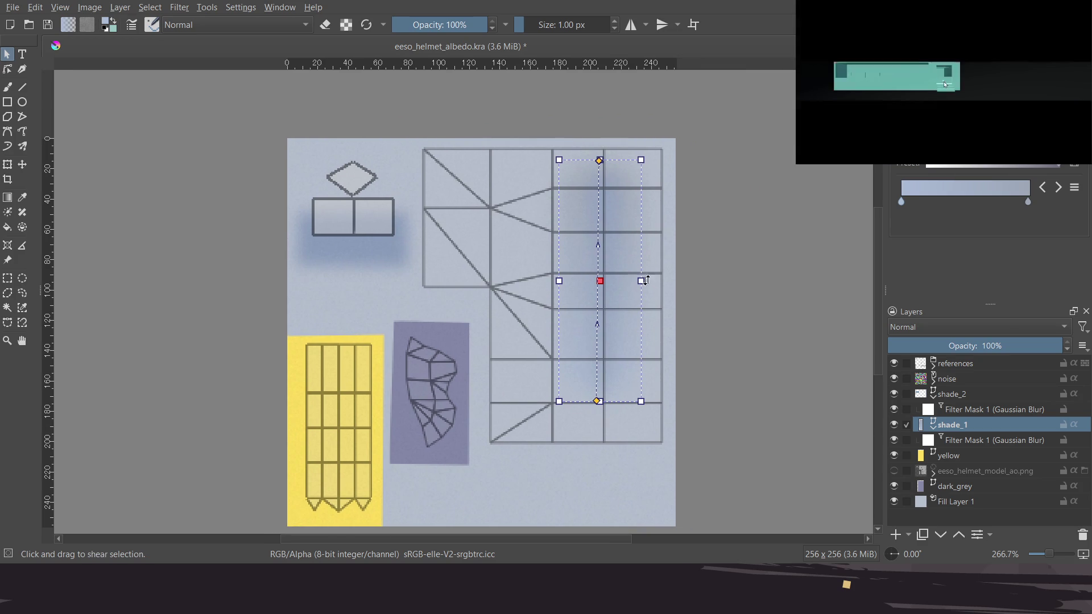
{"action": "left_click", "coordinate": [8, 69]}
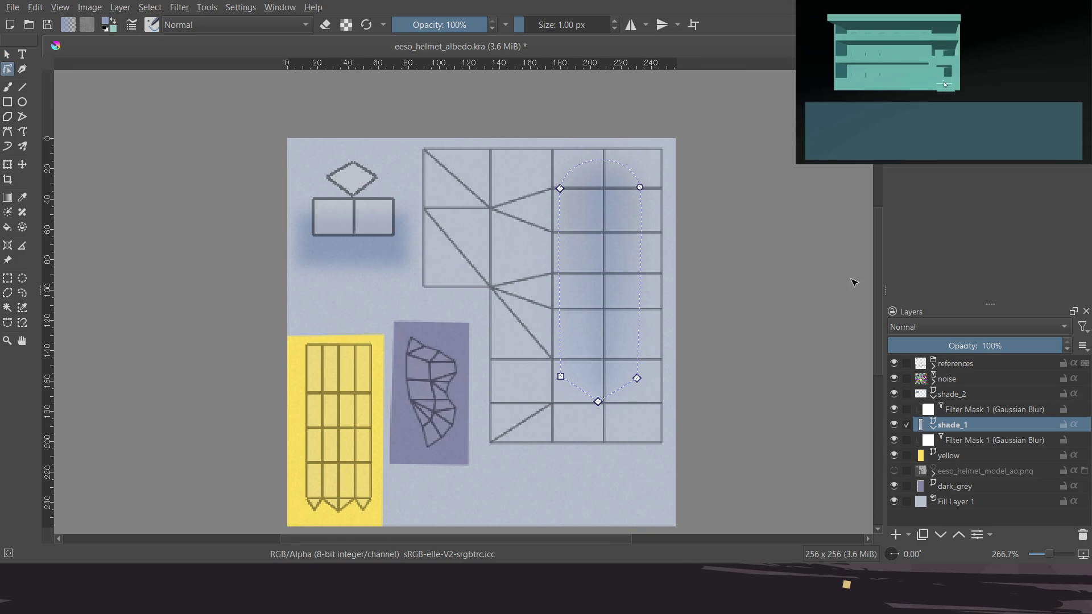
Widen shade_1 by pulling its side nodes outward and lengthen its pointed bottom
{"action": "left_click", "coordinate": [894, 426]}
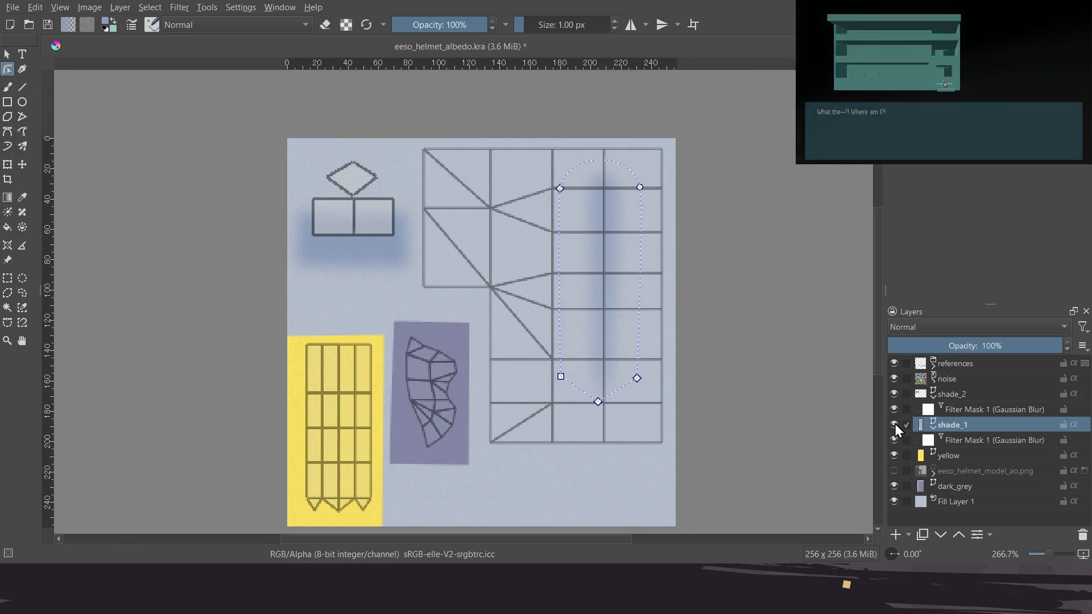
{"action": "left_click", "coordinate": [895, 424]}
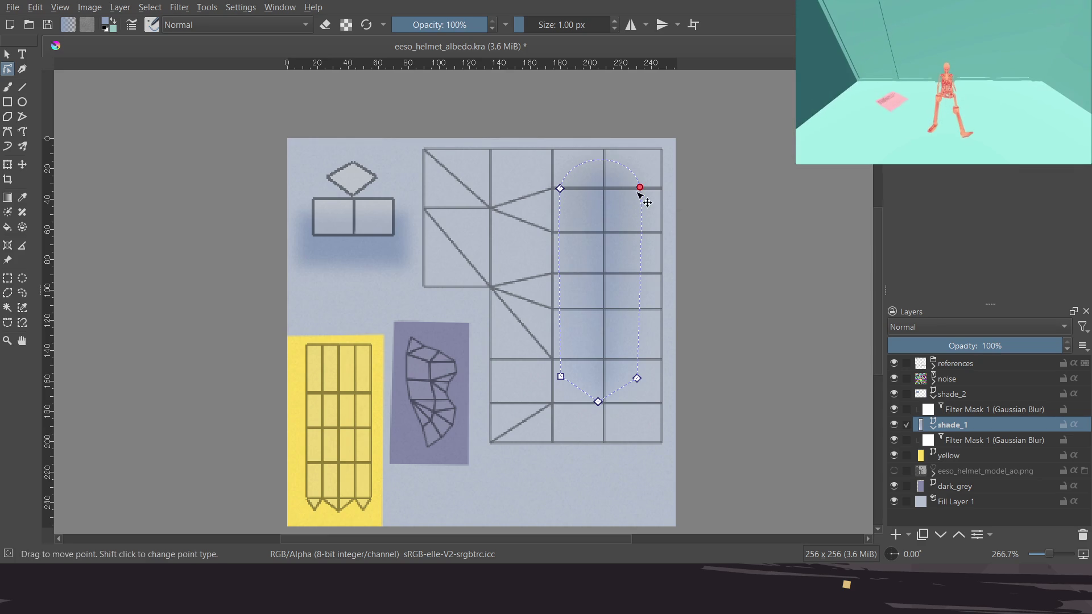
{"action": "left_click_drag", "start_coordinate": [640, 187], "coordinate": [658, 189]}
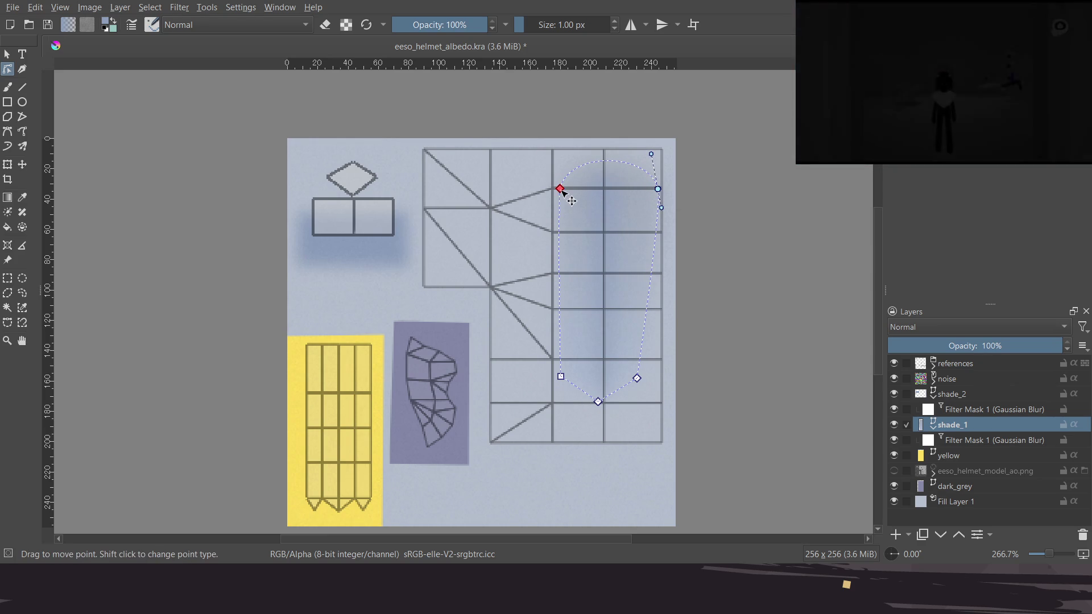
{"action": "left_click_drag", "start_coordinate": [559, 188], "coordinate": [552, 188]}
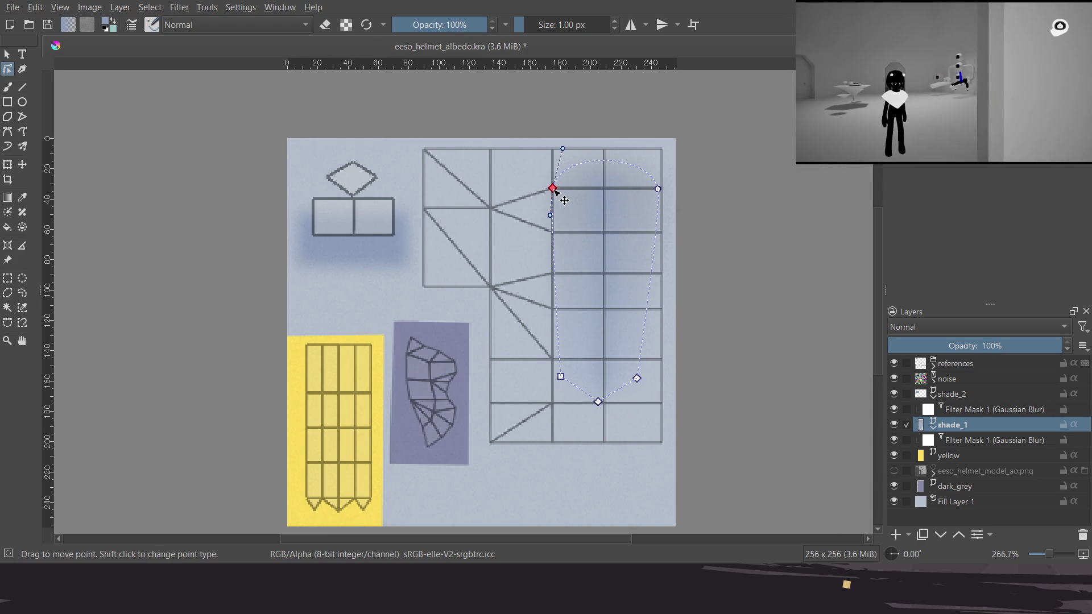
{"action": "left_click", "coordinate": [561, 376]}
{"action": "mouse_move", "coordinate": [562, 378]}
{"action": "left_mouse_down"}
{"action": "mouse_move", "coordinate": [540, 378]}
{"action": "mouse_move", "coordinate": [544, 357]}
{"action": "mouse_move", "coordinate": [553, 377]}
{"action": "left_mouse_up"}
{"action": "left_click_drag", "start_coordinate": [637, 378], "coordinate": [646, 378]}
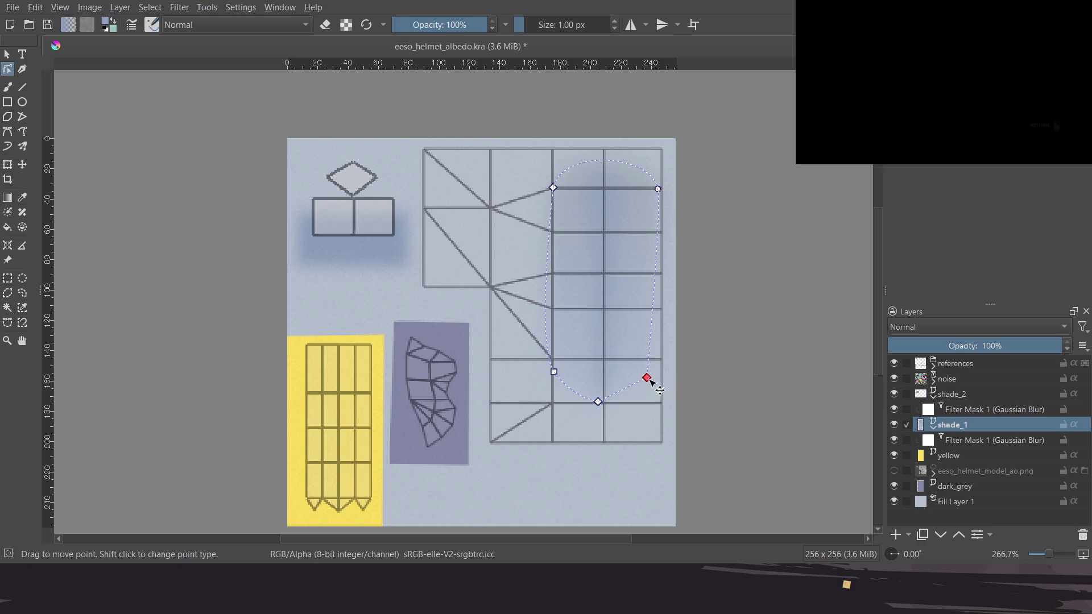
{"action": "left_click_drag", "start_coordinate": [598, 402], "coordinate": [604, 410]}
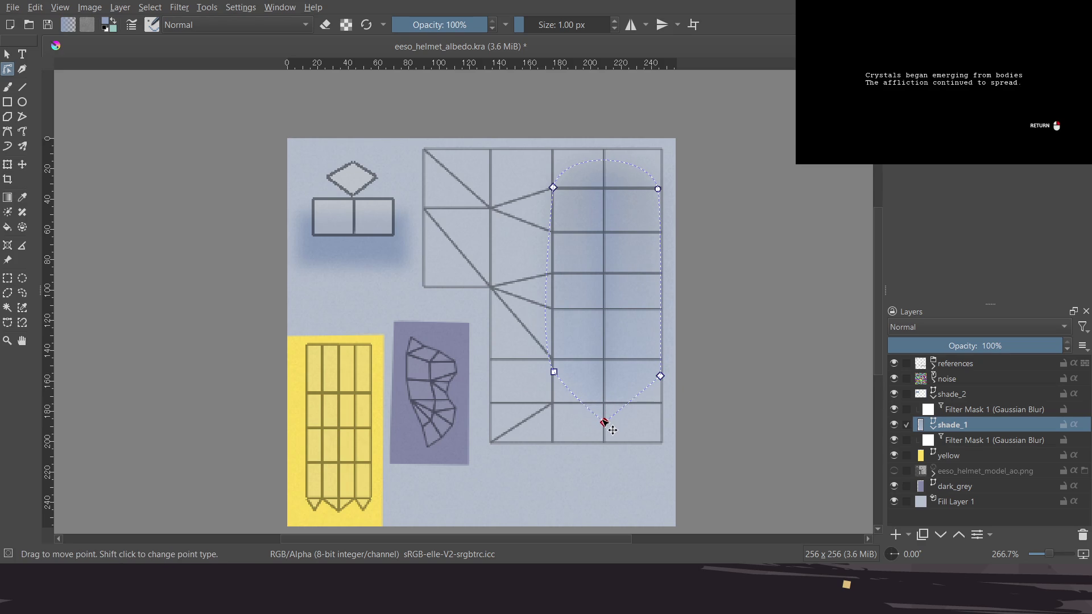
Add a new node at the top edge of shade_1 and nudge it upward
{"action": "left_click", "coordinate": [603, 162]}
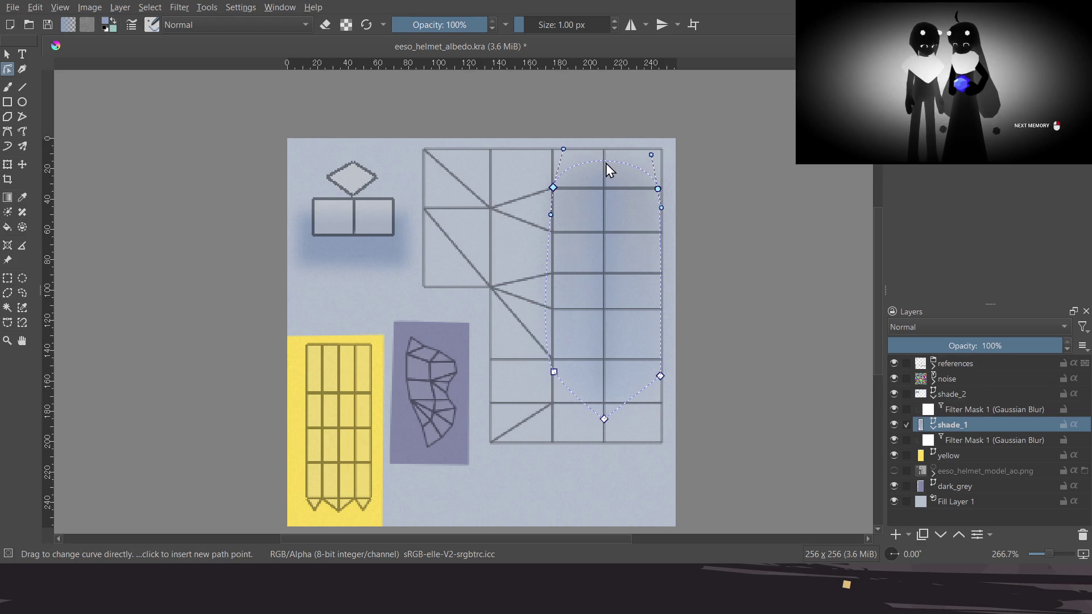
{"action": "double_click", "coordinate": [605, 162]}
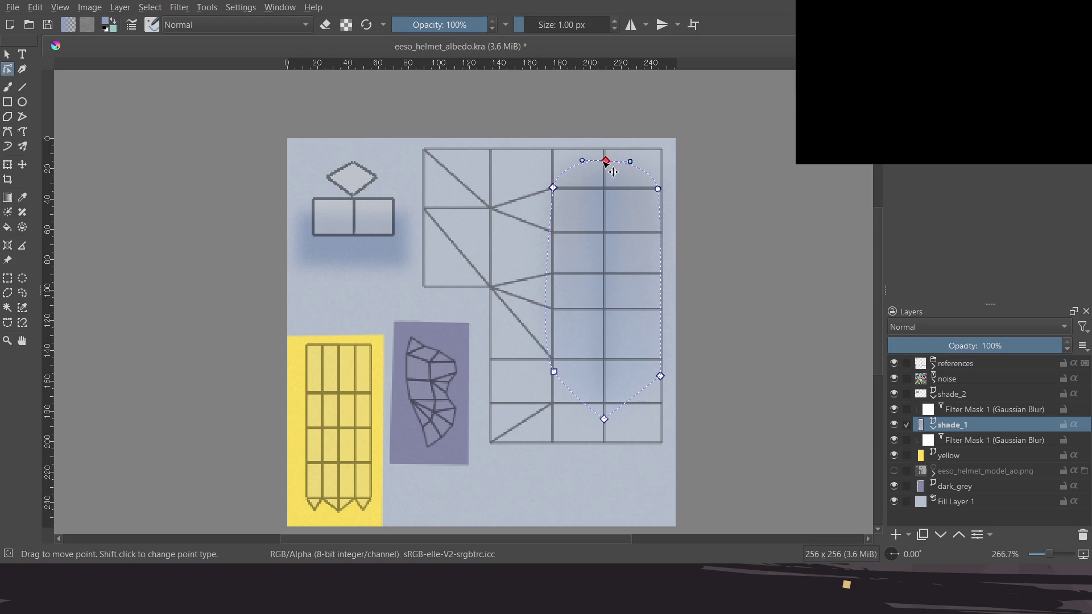
{"action": "left_click_drag", "start_coordinate": [605, 150], "coordinate": [604, 150]}
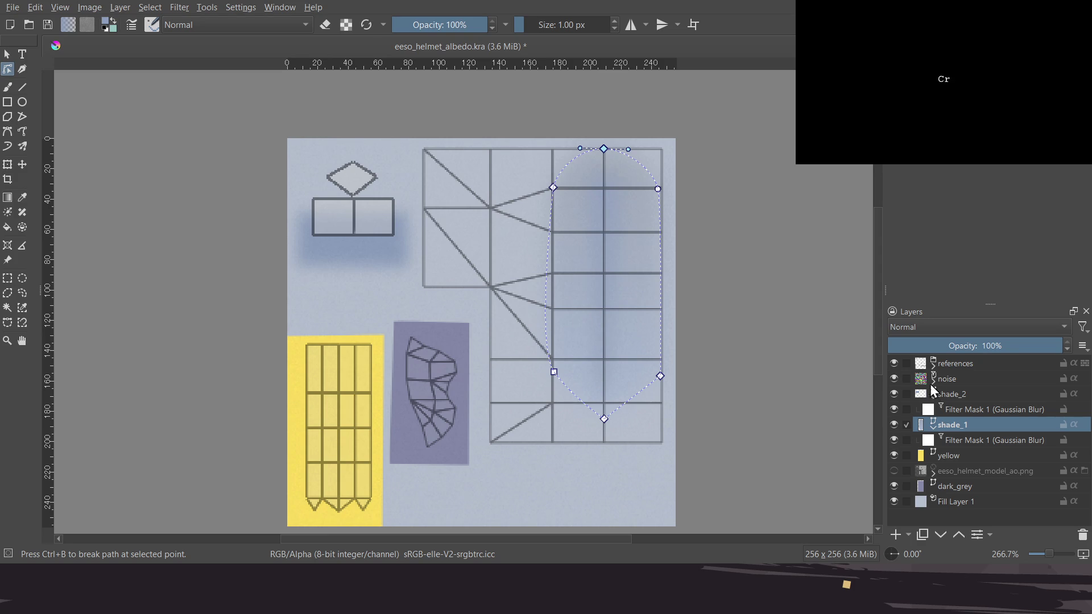
Select shade_2 and hide the references layer's UV wireframe overlay
{"action": "left_click", "coordinate": [974, 396]}
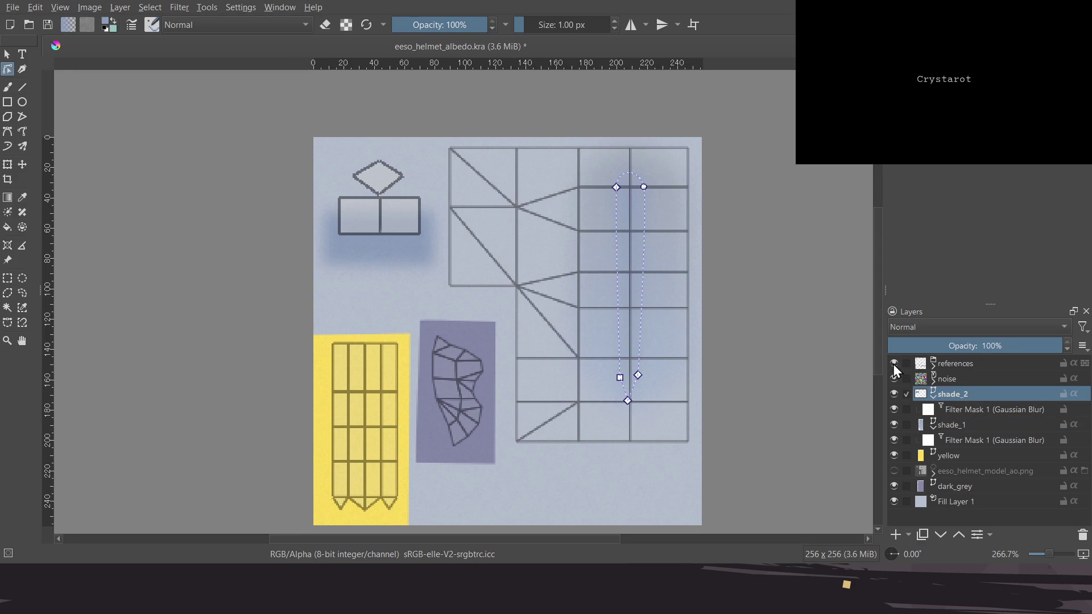
{"action": "left_click", "coordinate": [893, 363]}
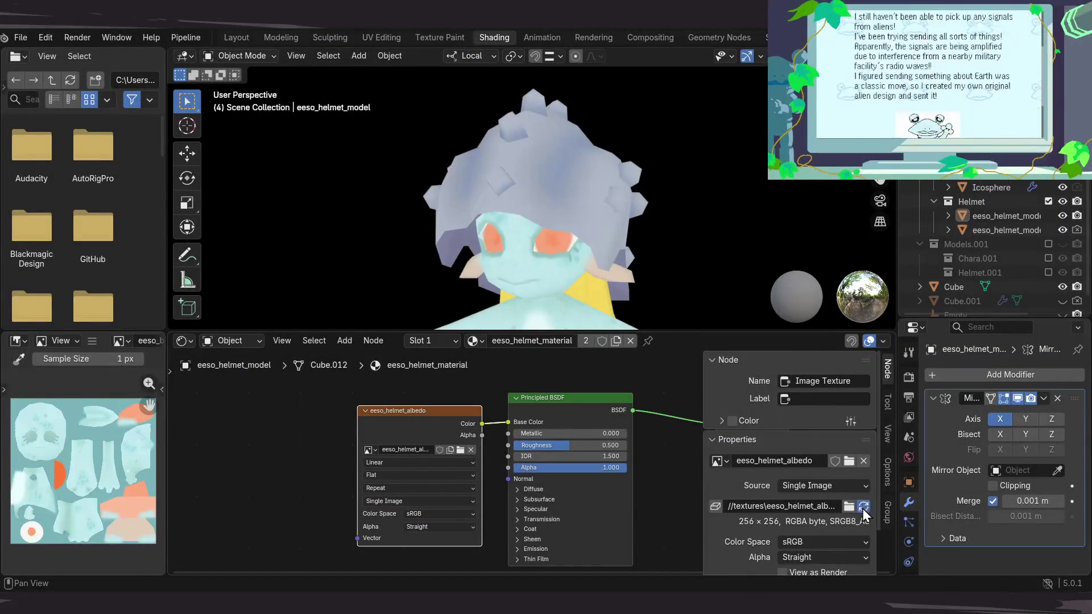
Zoom in and orbit around the character's head to view the helmet texture
{"action": "scroll", "coordinate": [633, 232], "scroll_direction": "up", "scroll_amount": 2}
{"action": "mouse_move", "coordinate": [634, 237]}
{"action": "left_mouse_down"}
{"action": "mouse_move", "coordinate": [655, 257]}
{"action": "mouse_move", "coordinate": [645, 225]}
{"action": "mouse_move", "coordinate": [613, 260]}
{"action": "mouse_move", "coordinate": [683, 230]}
{"action": "mouse_move", "coordinate": [556, 237]}
{"action": "mouse_move", "coordinate": [584, 227]}
{"action": "mouse_move", "coordinate": [557, 248]}
{"action": "mouse_move", "coordinate": [580, 136]}
{"action": "left_mouse_up"}
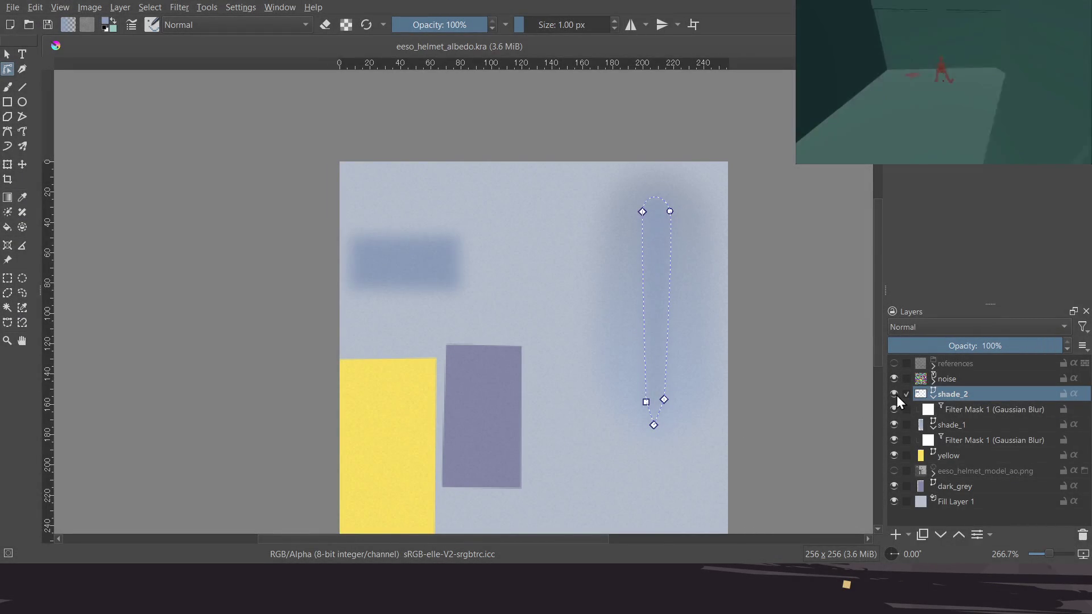
Hide the shade_2 layer, make shade_1 active, and show the UV references layer again
{"action": "left_click", "coordinate": [894, 394]}
{"action": "left_click", "coordinate": [962, 428]}
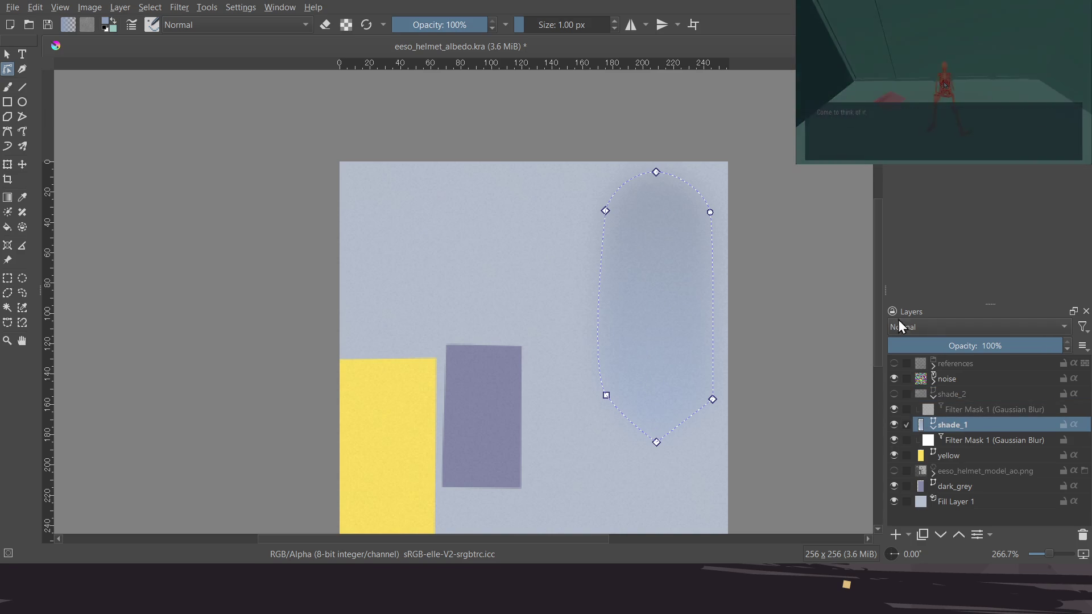
{"action": "left_click", "coordinate": [894, 363]}
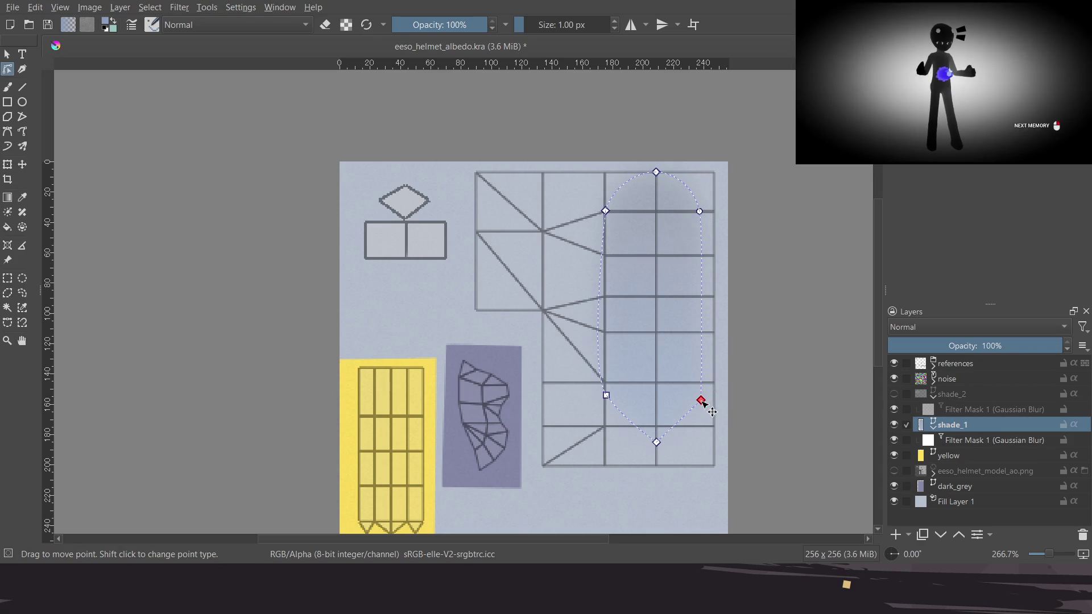
Smooth and widen shade_1's lower-right node, select its other corner nodes, then activate the yellow layer
{"action": "left_click", "coordinate": [700, 401], "text": "shift"}
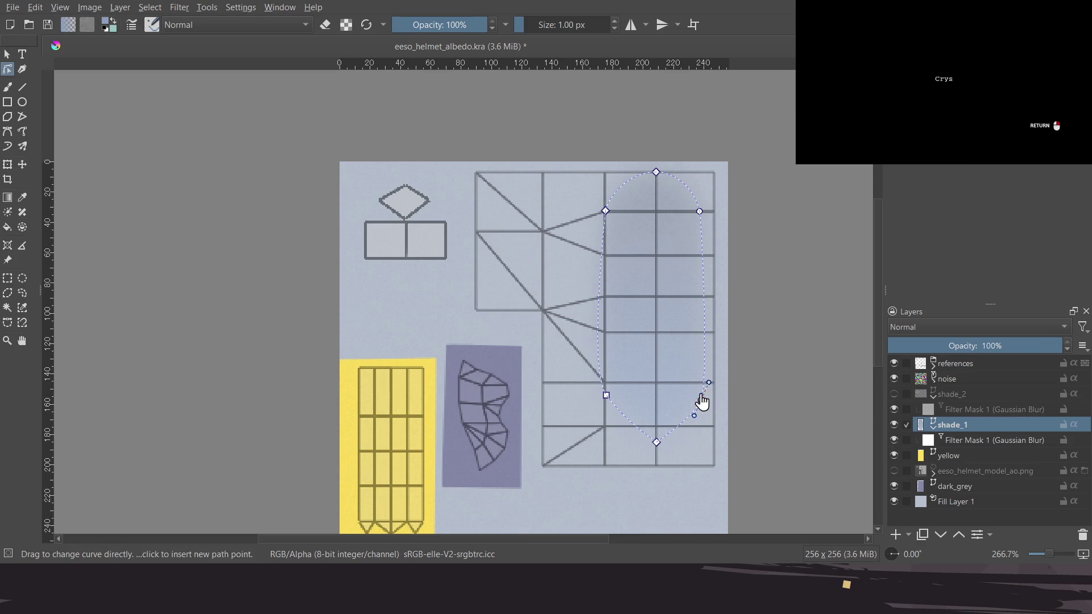
{"action": "left_click_drag", "start_coordinate": [706, 409], "coordinate": [709, 407]}
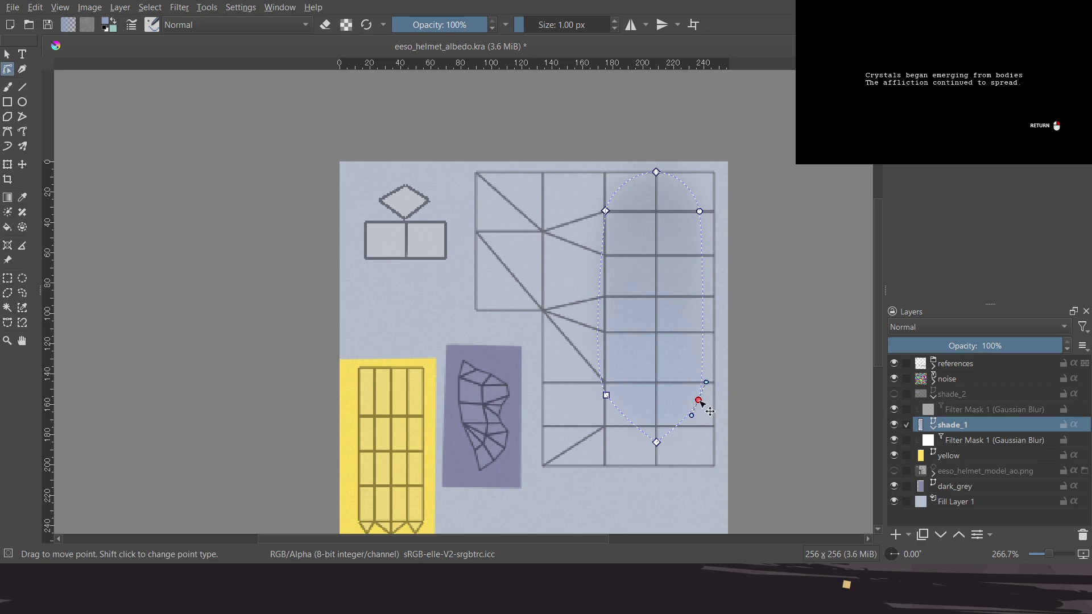
{"action": "left_click", "coordinate": [700, 211]}
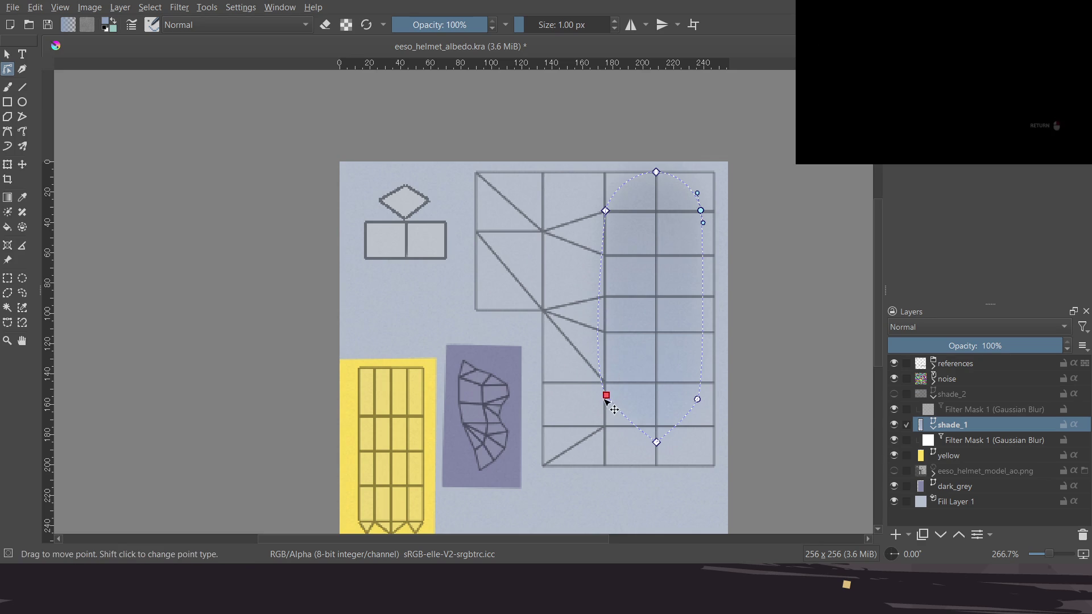
{"action": "left_click", "coordinate": [606, 396]}
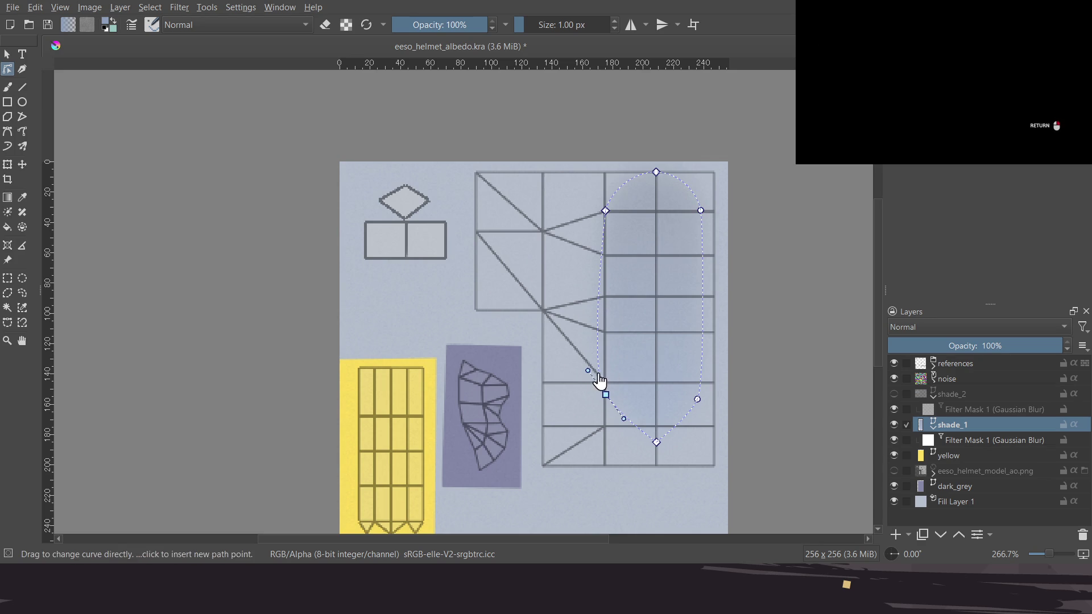
{"action": "left_click", "coordinate": [608, 212]}
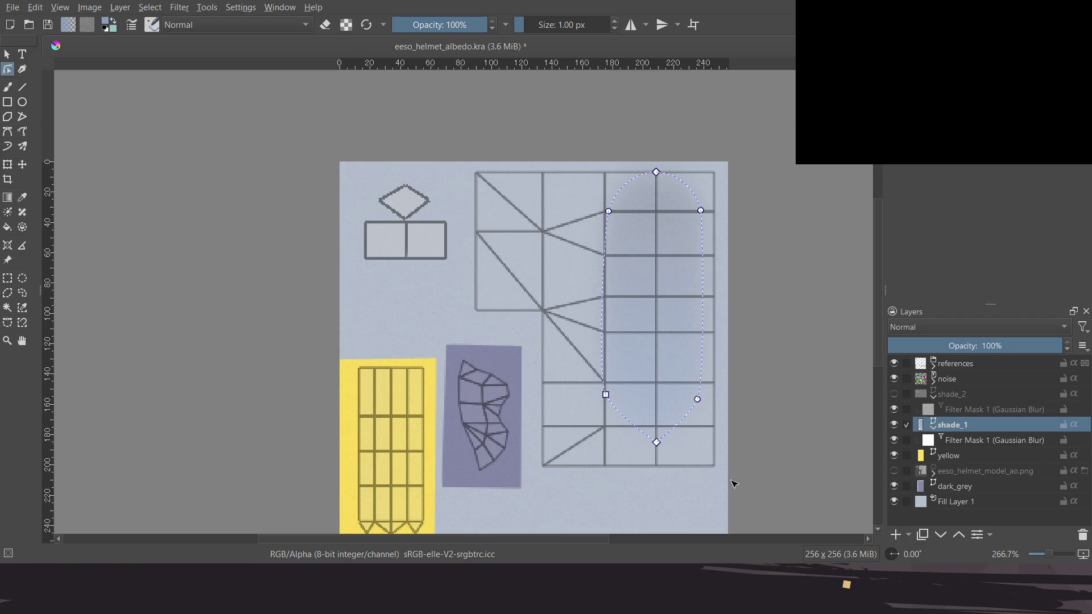
{"action": "left_click", "coordinate": [947, 456]}
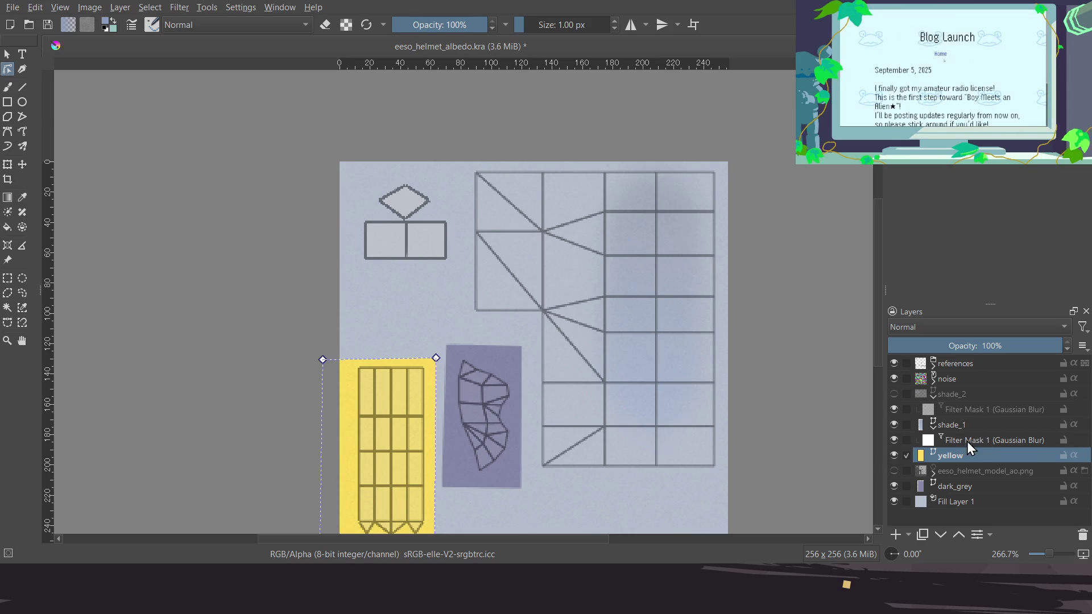
Deselect the shade_1 shape, hide the references layer, and save the albedo texture
{"action": "left_click", "coordinate": [966, 426]}
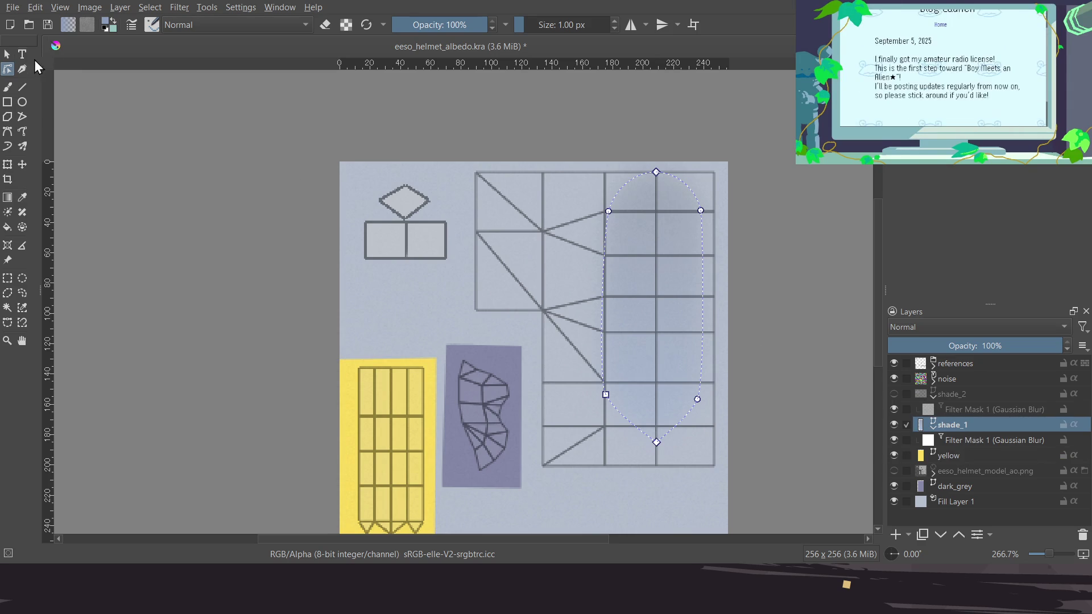
{"action": "left_click", "coordinate": [8, 54]}
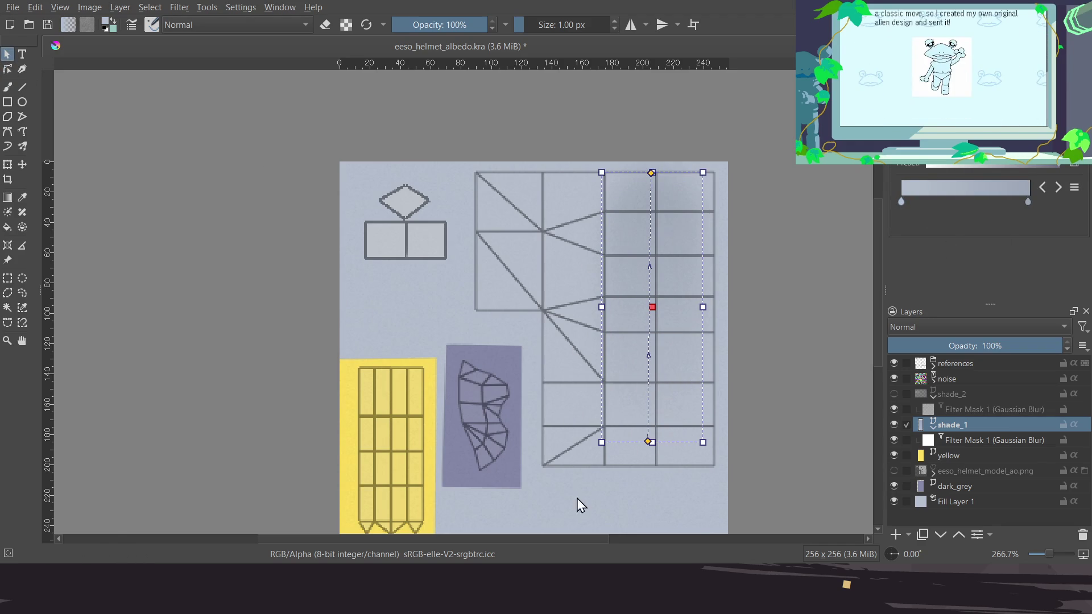
{"action": "key", "text": "Return"}
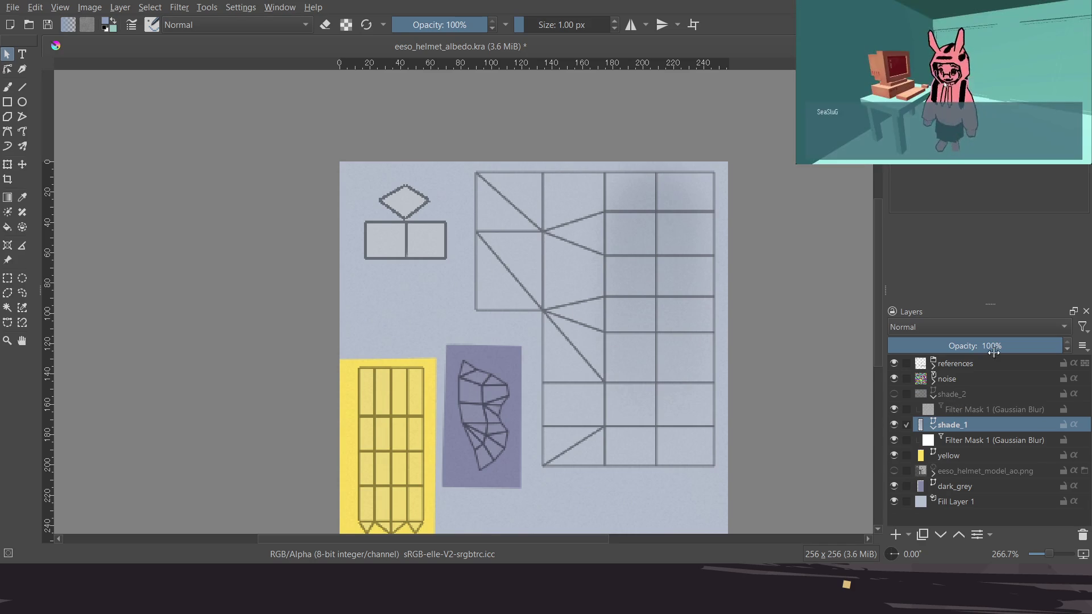
{"action": "left_click", "coordinate": [895, 364]}
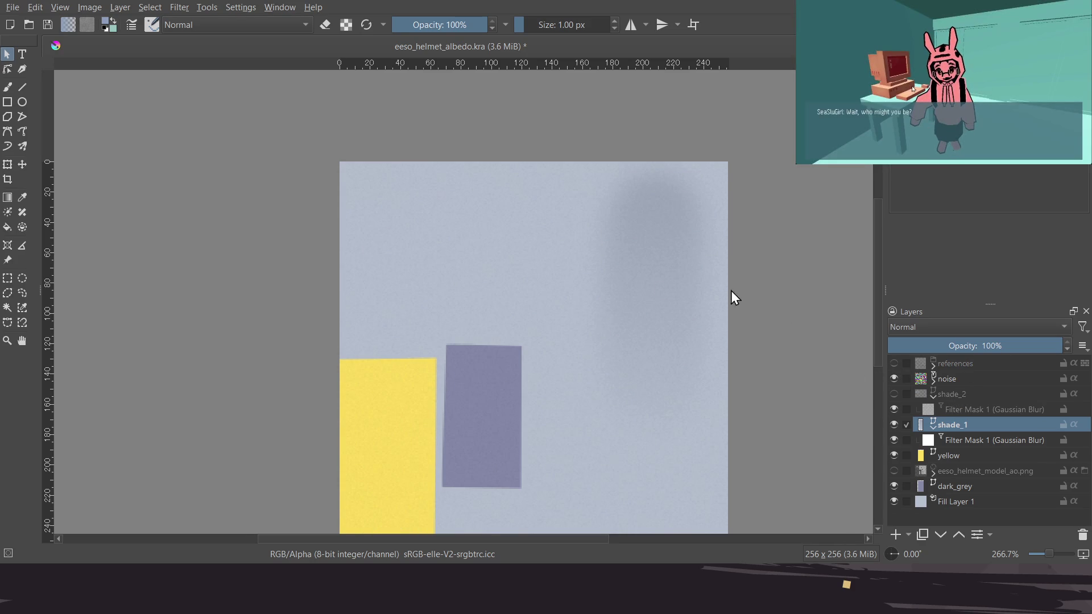
{"action": "scroll", "coordinate": [732, 295], "scroll_direction": "up", "scroll_amount": 1}
{"action": "key", "text": "ctrl+s"}
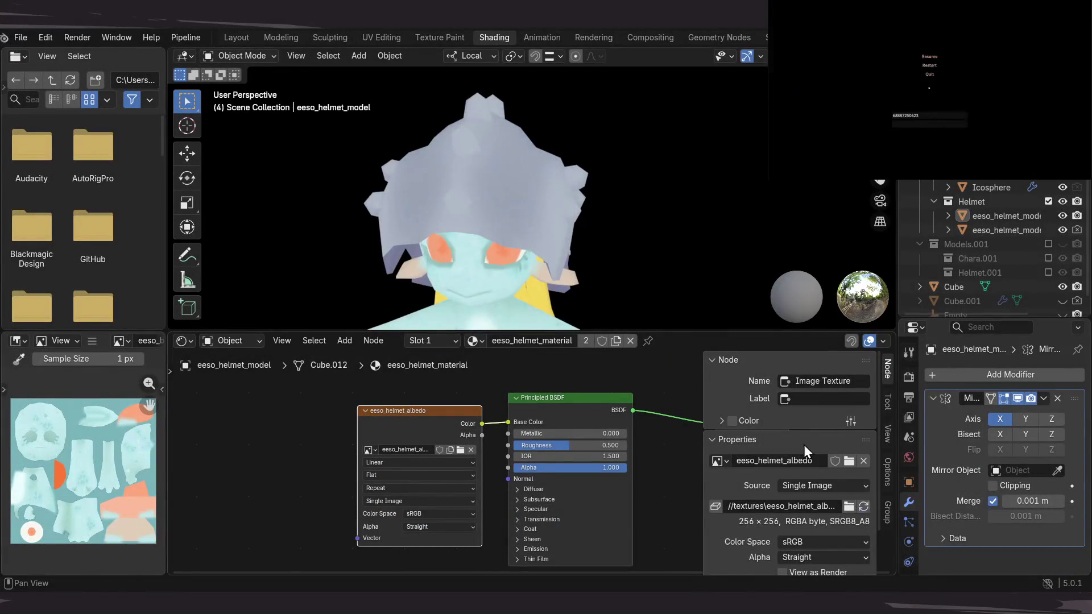
Orbit the Blender viewport to view the textured helmet from two angles
{"action": "mouse_move", "coordinate": [631, 230]}
{"action": "left_mouse_down"}
{"action": "mouse_move", "coordinate": [633, 188]}
{"action": "mouse_move", "coordinate": [692, 193]}
{"action": "mouse_move", "coordinate": [633, 203]}
{"action": "mouse_move", "coordinate": [626, 217]}
{"action": "mouse_move", "coordinate": [687, 226]}
{"action": "mouse_move", "coordinate": [624, 247]}
{"action": "mouse_move", "coordinate": [640, 203]}
{"action": "mouse_move", "coordinate": [499, 218]}
{"action": "mouse_move", "coordinate": [441, 209]}
{"action": "mouse_move", "coordinate": [623, 186]}
{"action": "mouse_move", "coordinate": [620, 169]}
{"action": "mouse_move", "coordinate": [630, 202]}
{"action": "mouse_move", "coordinate": [571, 191]}
{"action": "mouse_move", "coordinate": [578, 170]}
{"action": "left_mouse_up"}
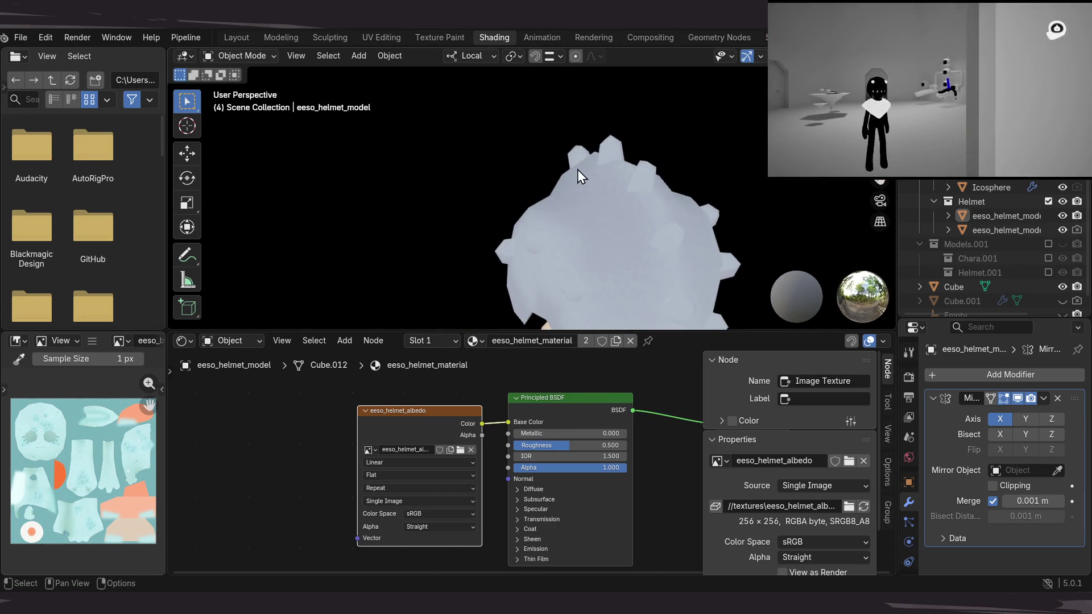
{"action": "mouse_move", "coordinate": [588, 254]}
{"action": "left_mouse_down"}
{"action": "mouse_move", "coordinate": [630, 188]}
{"action": "mouse_move", "coordinate": [589, 199]}
{"action": "mouse_move", "coordinate": [750, 176]}
{"action": "mouse_move", "coordinate": [635, 206]}
{"action": "mouse_move", "coordinate": [668, 200]}
{"action": "mouse_move", "coordinate": [670, 213]}
{"action": "mouse_move", "coordinate": [648, 223]}
{"action": "left_mouse_up"}
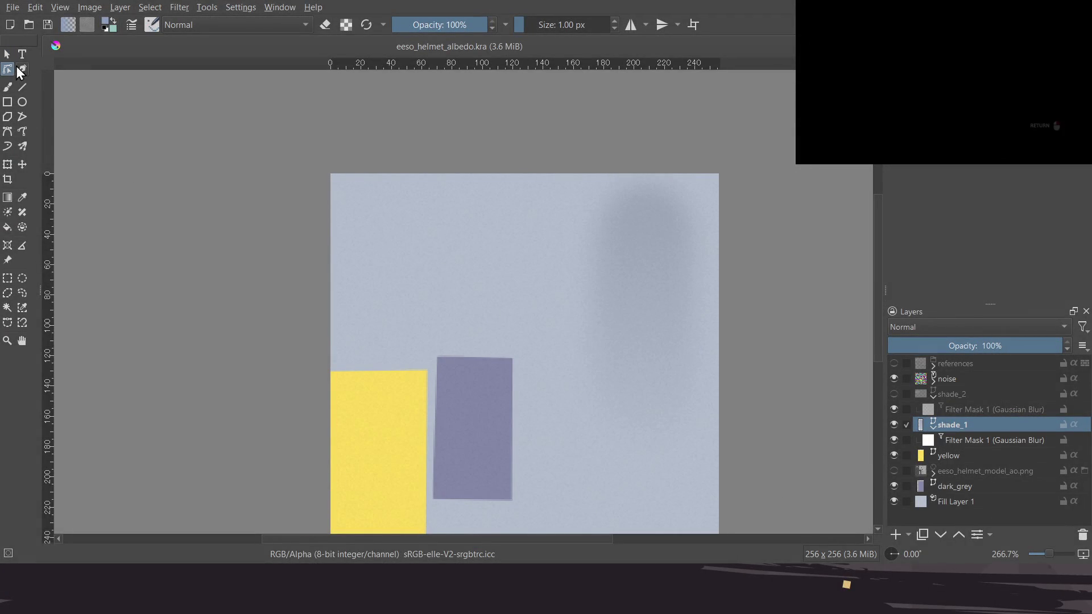
With references shown, pull shade_1's upper-right node inward to narrow the shape, then hide references
{"action": "left_click", "coordinate": [894, 363]}
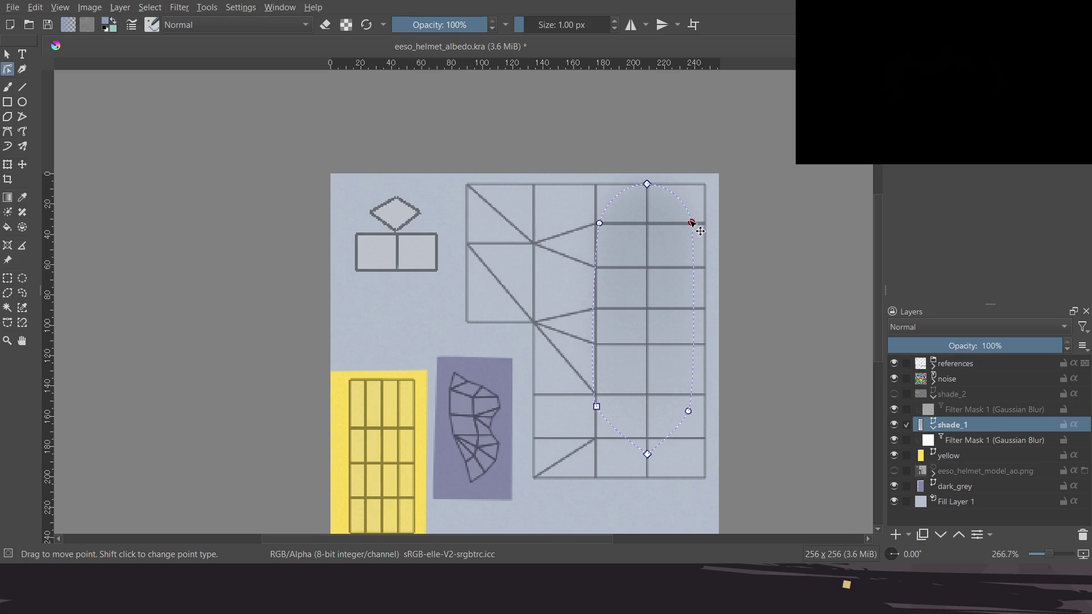
{"action": "left_click_drag", "start_coordinate": [699, 231], "coordinate": [692, 230]}
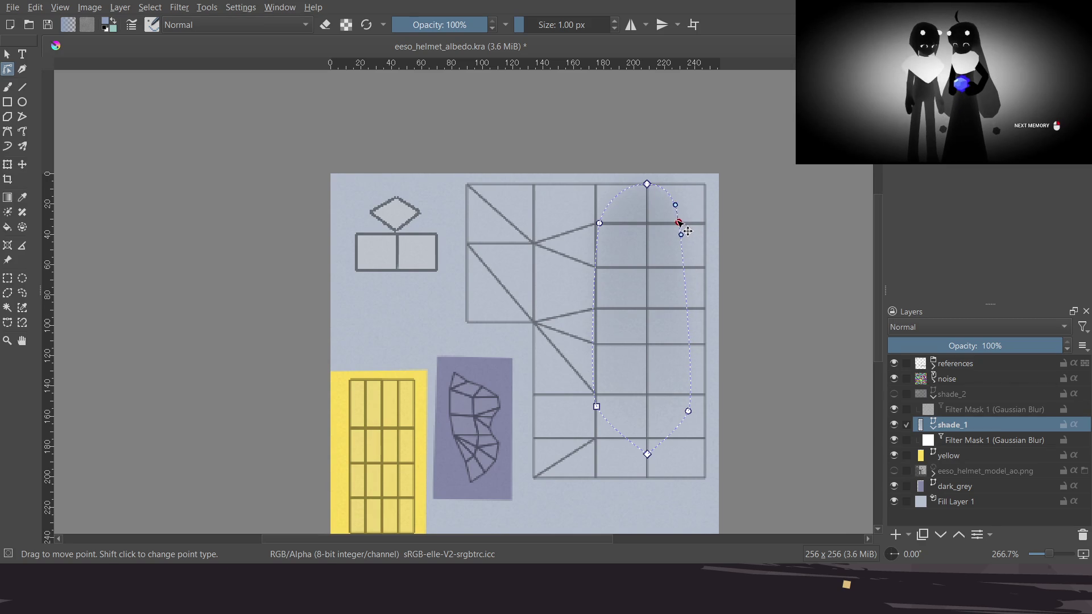
{"action": "left_click", "coordinate": [688, 410]}
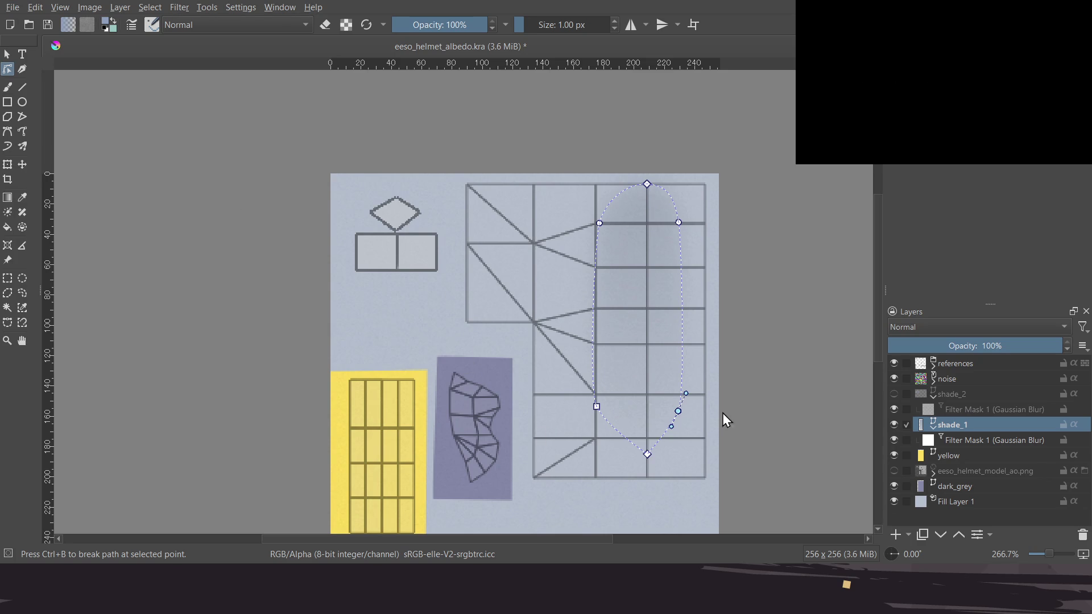
{"action": "left_click", "coordinate": [894, 363]}
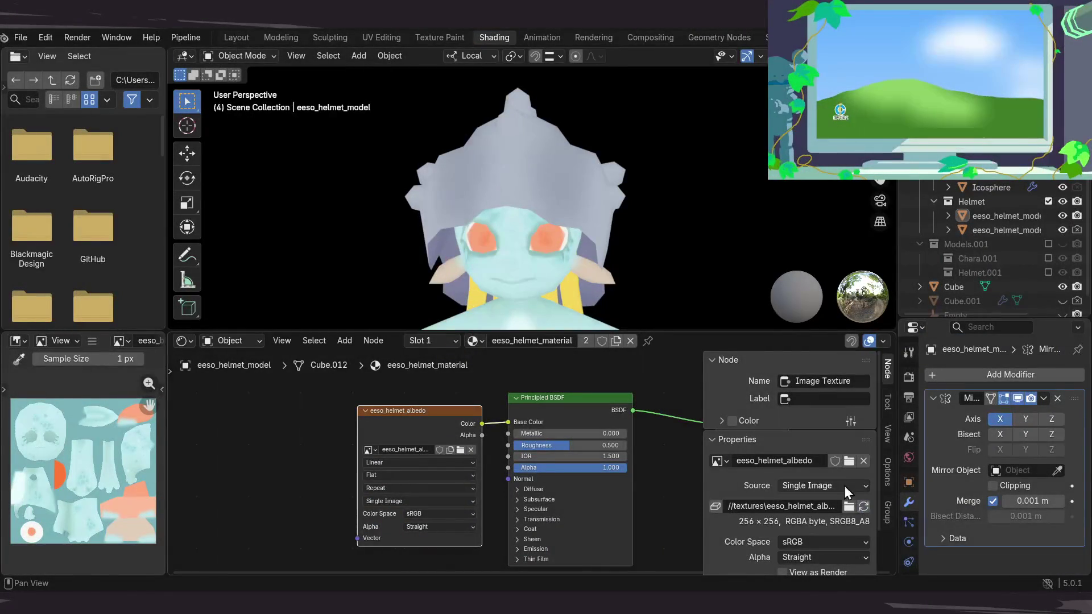
Orbit around the helmet from the front to a top-back view
{"action": "mouse_move", "coordinate": [535, 210]}
{"action": "left_mouse_down"}
{"action": "mouse_move", "coordinate": [511, 220]}
{"action": "mouse_move", "coordinate": [681, 126]}
{"action": "mouse_move", "coordinate": [601, 199]}
{"action": "left_mouse_up"}
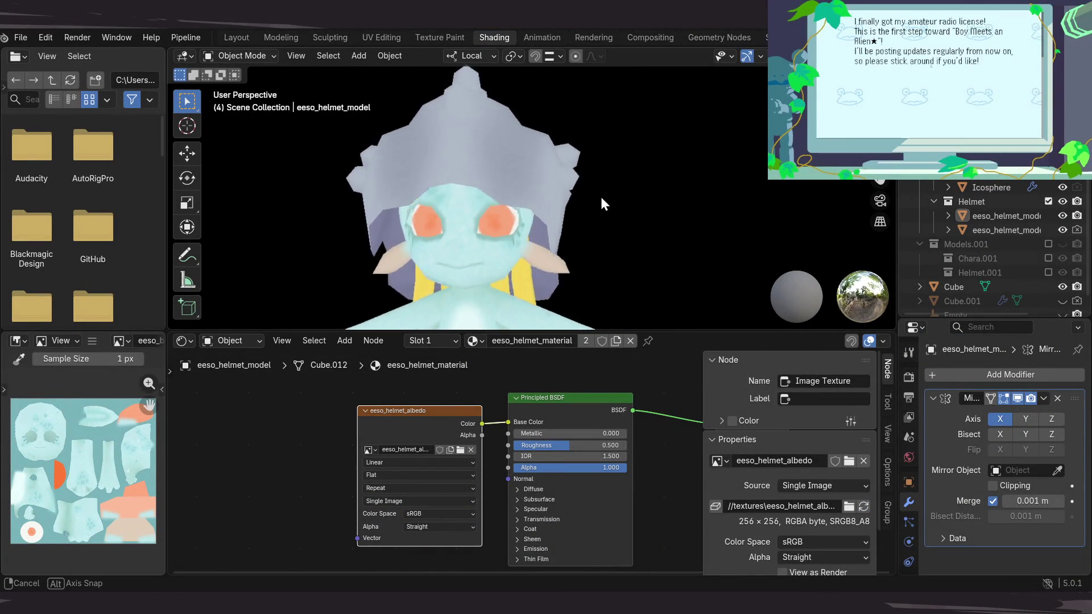
{"action": "mouse_move", "coordinate": [602, 203]}
{"action": "left_mouse_down"}
{"action": "mouse_move", "coordinate": [603, 193]}
{"action": "mouse_move", "coordinate": [574, 193]}
{"action": "mouse_move", "coordinate": [566, 141]}
{"action": "mouse_move", "coordinate": [652, 223]}
{"action": "mouse_move", "coordinate": [613, 206]}
{"action": "mouse_move", "coordinate": [595, 243]}
{"action": "mouse_move", "coordinate": [609, 225]}
{"action": "left_mouse_up"}
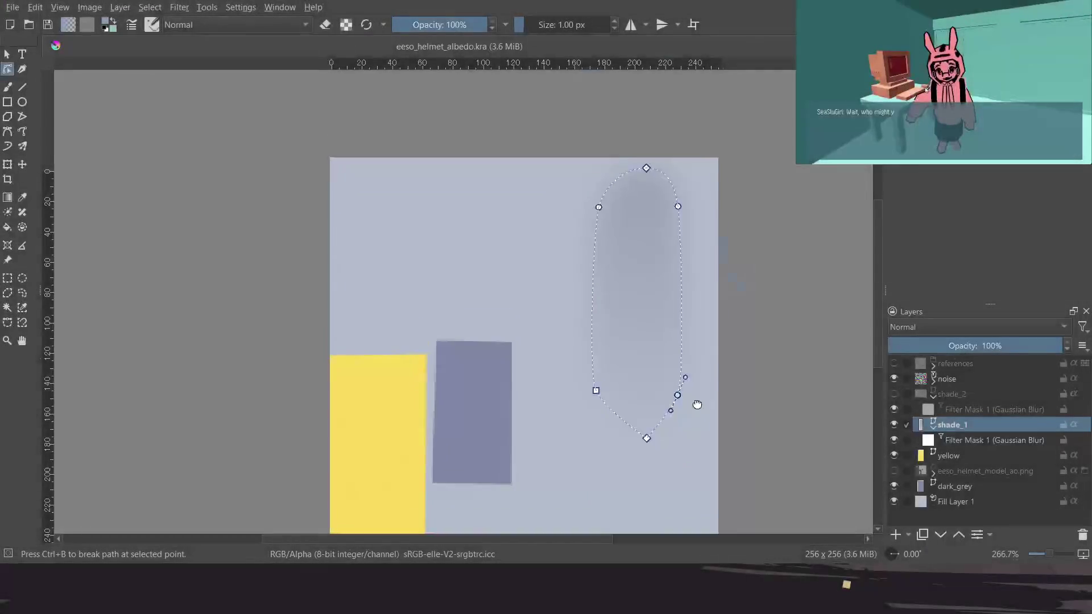
Show references and drag the shape's bottom node down toward the texture edge with curved handles
{"action": "left_click", "coordinate": [894, 363]}
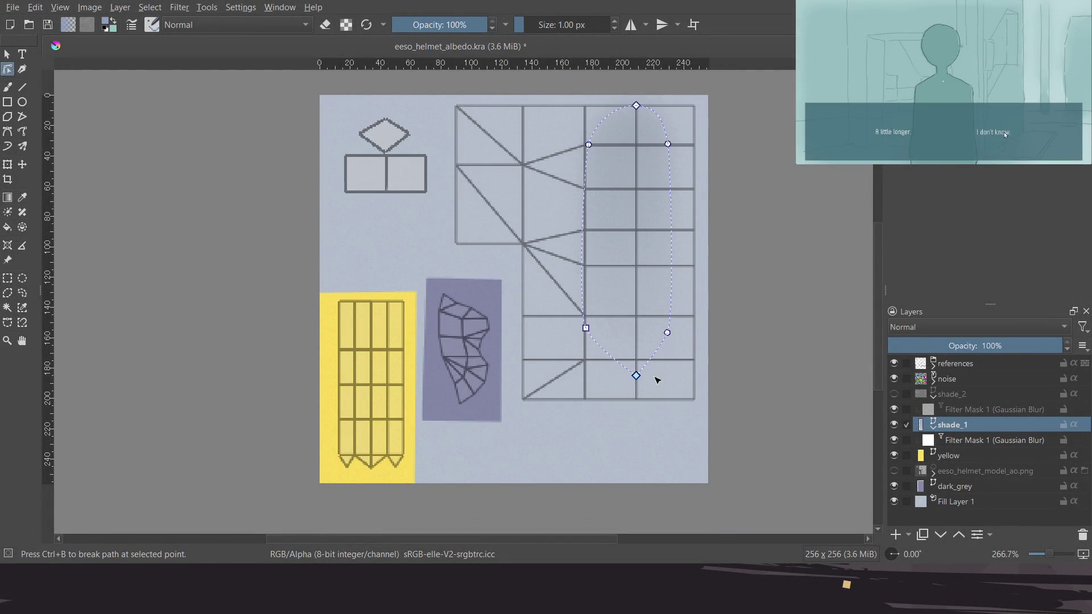
{"action": "left_click_drag", "start_coordinate": [636, 375], "coordinate": [664, 376]}
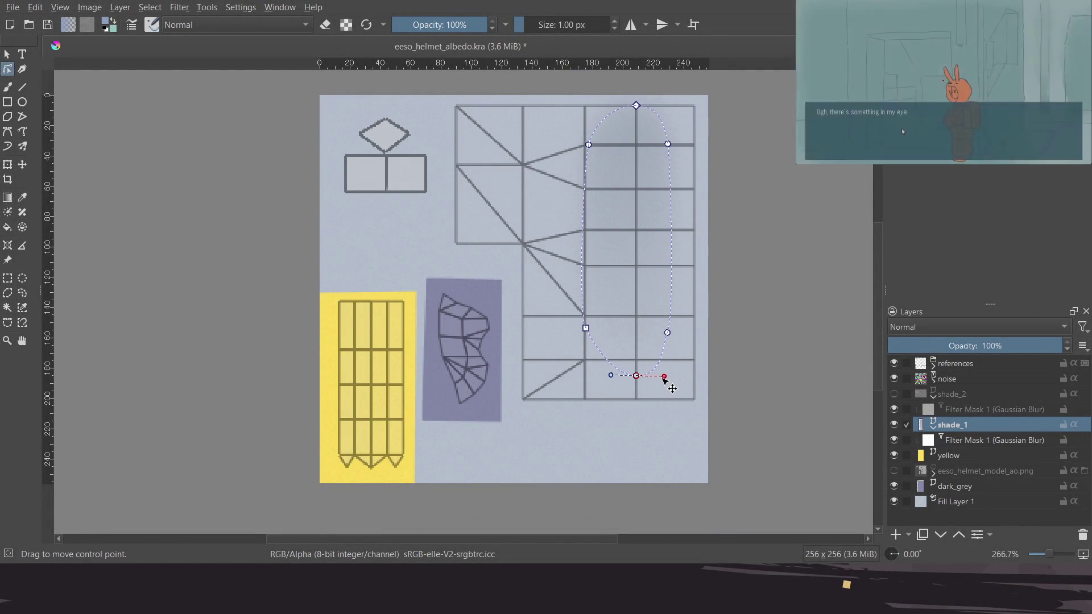
{"action": "left_click_drag", "start_coordinate": [636, 376], "coordinate": [646, 461]}
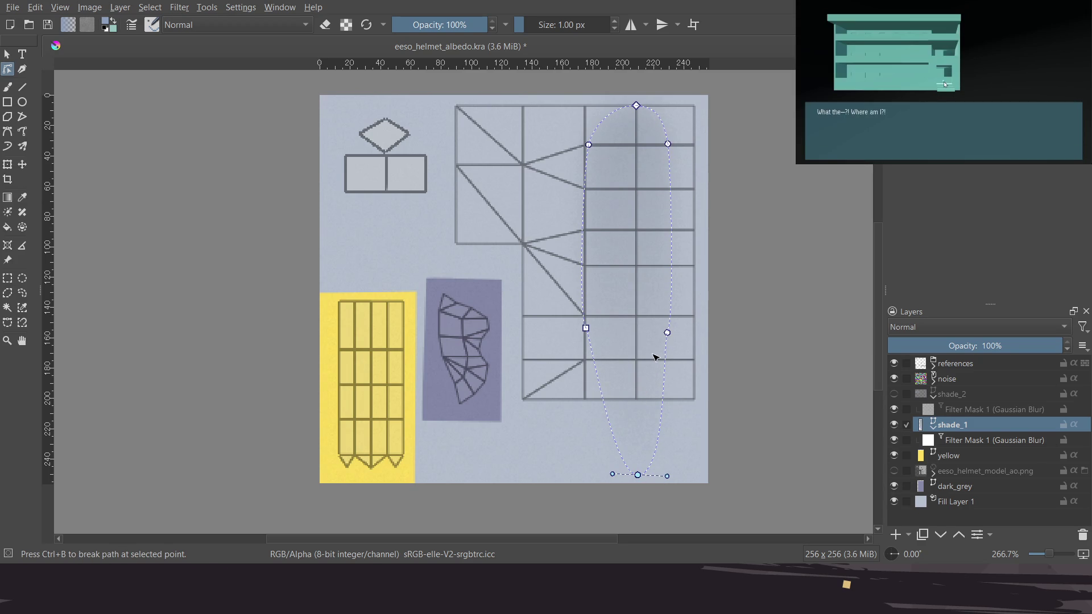
Adjust the direction of the shape's gradient fill, then deselect the shape
{"action": "key", "text": "Escape"}
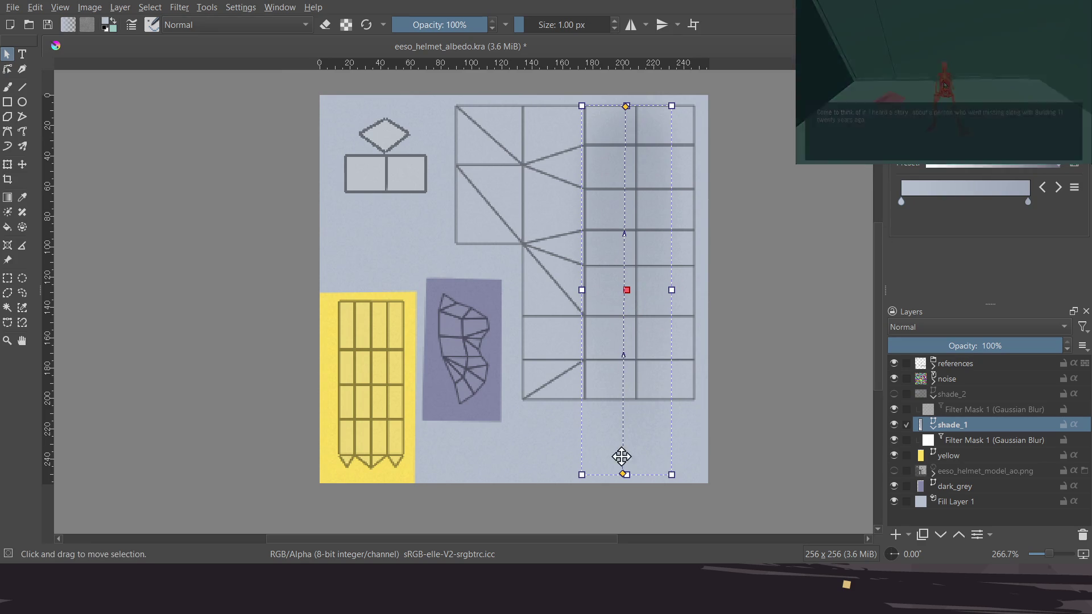
{"action": "left_click_drag", "start_coordinate": [620, 473], "coordinate": [626, 473]}
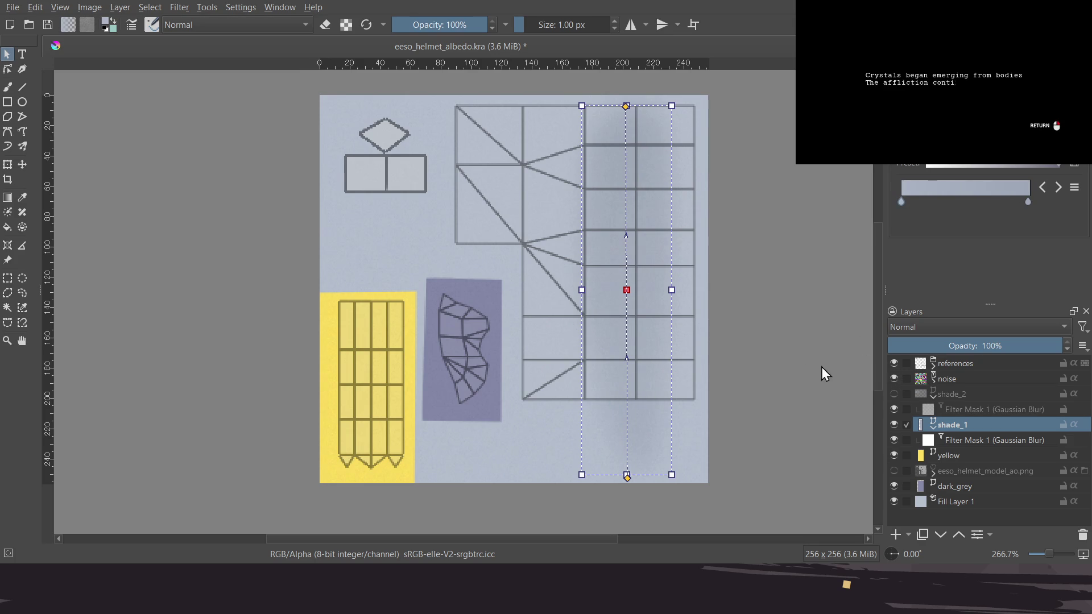
{"action": "left_click", "coordinate": [706, 462]}
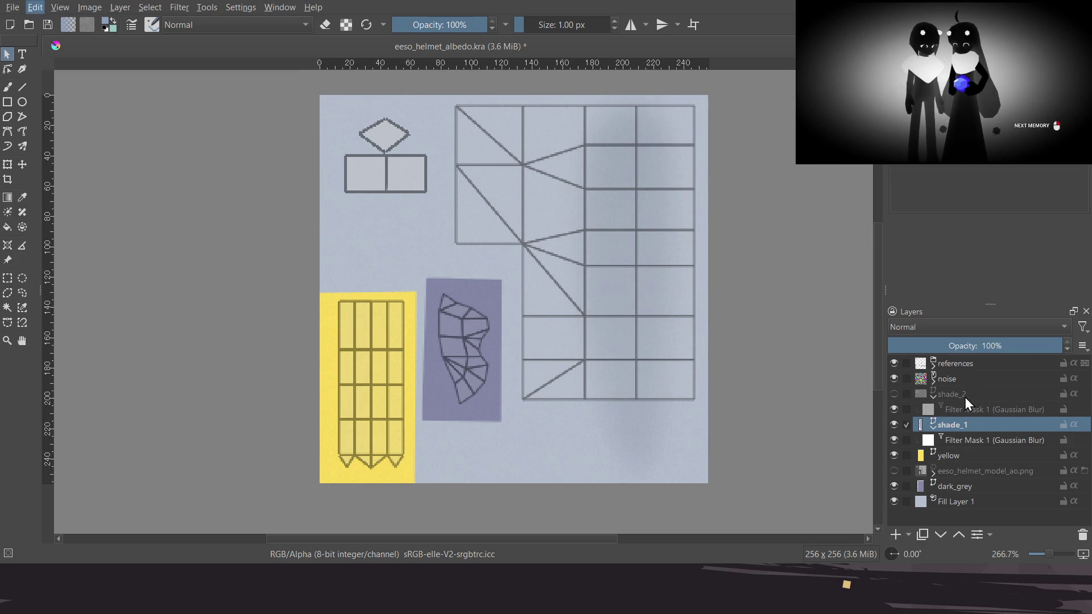
Hide the references layer and switch to the Freehand Brush
{"action": "left_click", "coordinate": [941, 364]}
{"action": "left_click", "coordinate": [894, 363]}
{"action": "scroll", "coordinate": [592, 354], "scroll_direction": "up", "scroll_amount": 1}
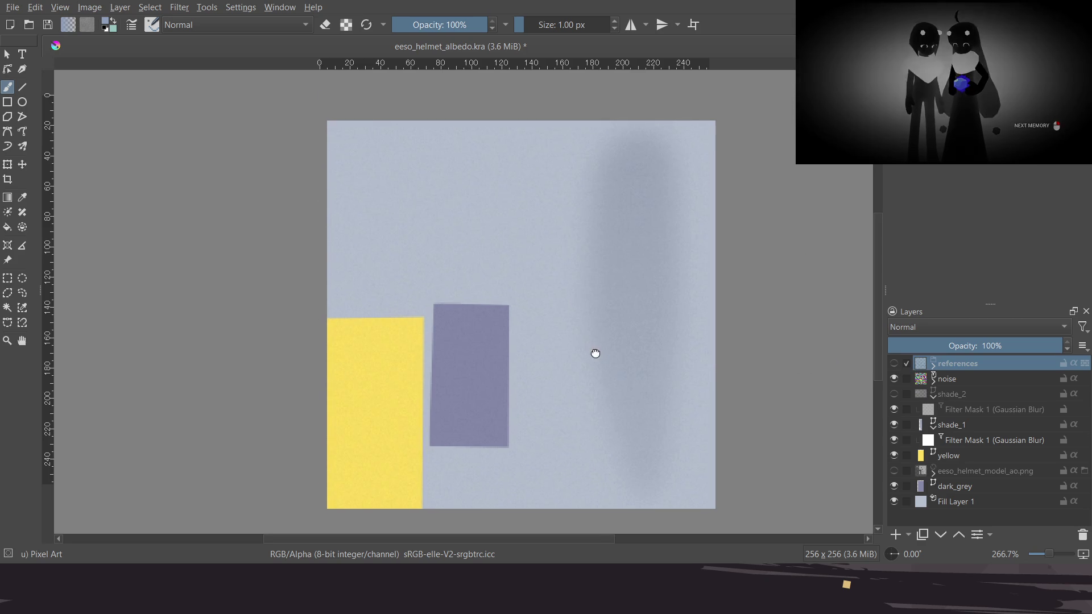
{"action": "key", "text": "b"}
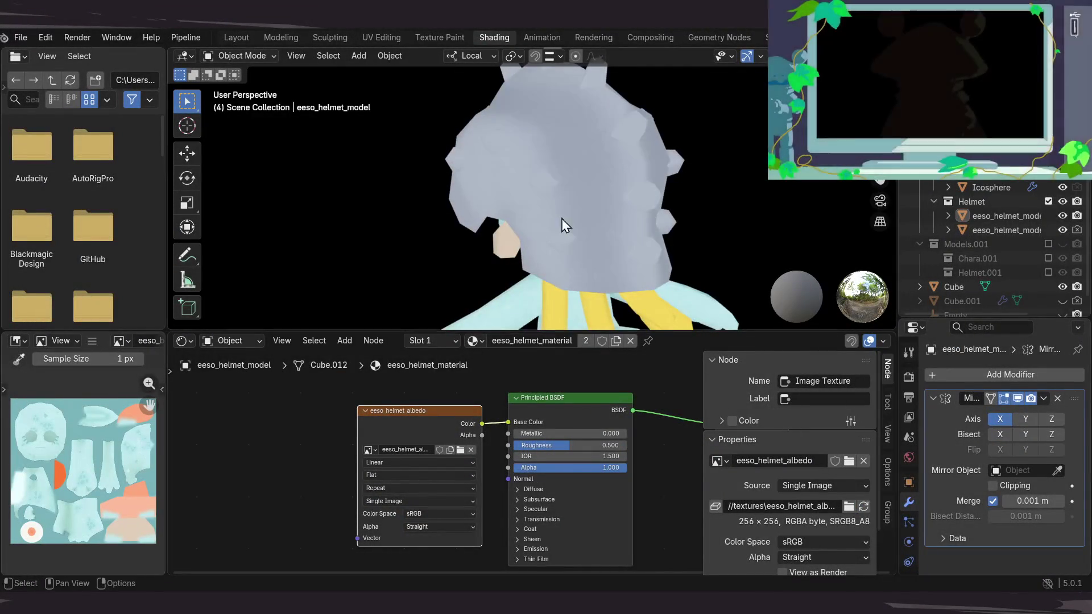
Orbit and zoom around the helmet, with Krita's references layer hidden, to compare its shading
{"action": "mouse_move", "coordinate": [571, 207]}
{"action": "left_mouse_down"}
{"action": "mouse_move", "coordinate": [568, 193]}
{"action": "mouse_move", "coordinate": [552, 248]}
{"action": "left_mouse_up"}
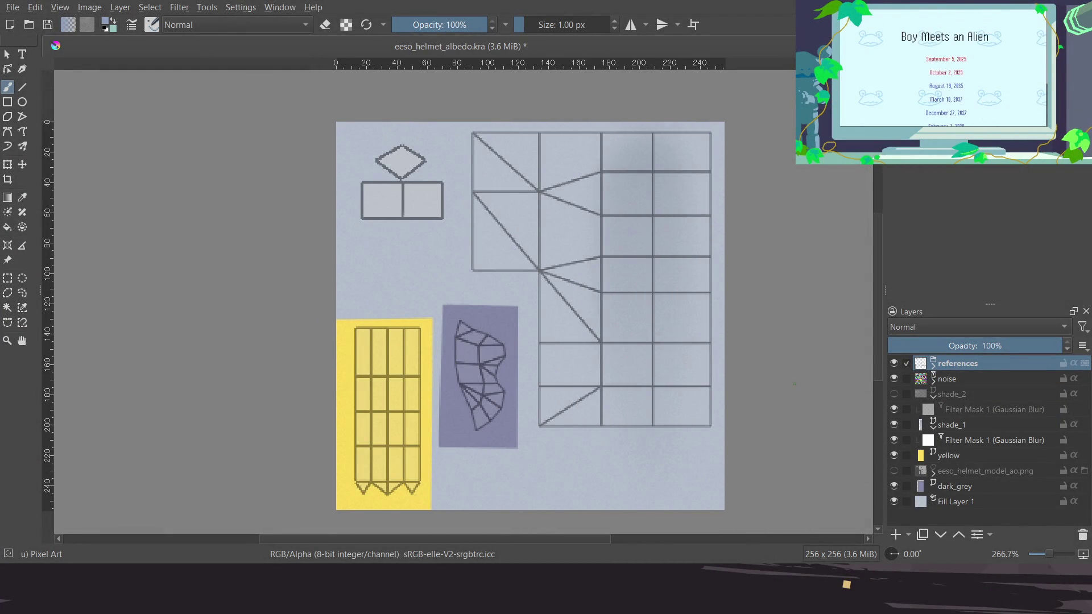
{"action": "left_click", "coordinate": [894, 364]}
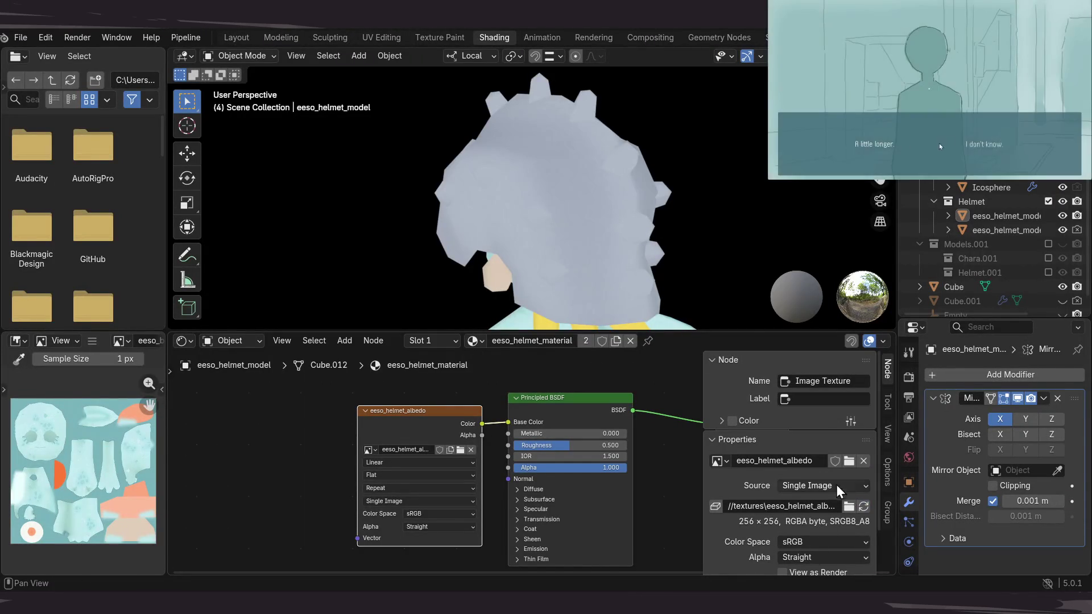
{"action": "mouse_move", "coordinate": [629, 210]}
{"action": "left_mouse_down"}
{"action": "mouse_move", "coordinate": [554, 149]}
{"action": "mouse_move", "coordinate": [544, 124]}
{"action": "mouse_move", "coordinate": [744, 190]}
{"action": "mouse_move", "coordinate": [646, 211]}
{"action": "mouse_move", "coordinate": [728, 179]}
{"action": "mouse_move", "coordinate": [738, 152]}
{"action": "mouse_move", "coordinate": [604, 220]}
{"action": "mouse_move", "coordinate": [623, 190]}
{"action": "mouse_move", "coordinate": [477, 224]}
{"action": "mouse_move", "coordinate": [560, 250]}
{"action": "mouse_move", "coordinate": [630, 216]}
{"action": "mouse_move", "coordinate": [407, 187]}
{"action": "mouse_move", "coordinate": [377, 207]}
{"action": "mouse_move", "coordinate": [638, 214]}
{"action": "mouse_move", "coordinate": [638, 193]}
{"action": "mouse_move", "coordinate": [578, 235]}
{"action": "mouse_move", "coordinate": [467, 217]}
{"action": "mouse_move", "coordinate": [343, 246]}
{"action": "mouse_move", "coordinate": [290, 232]}
{"action": "mouse_move", "coordinate": [311, 222]}
{"action": "mouse_move", "coordinate": [616, 220]}
{"action": "mouse_move", "coordinate": [556, 223]}
{"action": "left_mouse_up"}
{"action": "scroll", "coordinate": [645, 201], "scroll_direction": "down", "scroll_amount": 5}
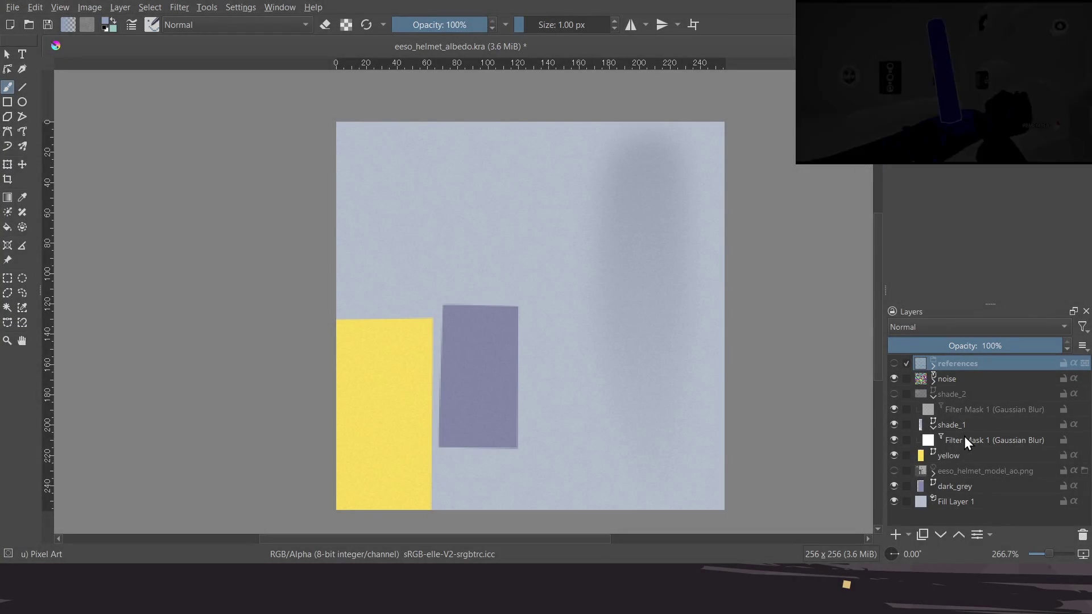
On shade_1, select the vertical shading shape and move its gradient's right colour stop to the end
{"action": "left_click", "coordinate": [963, 425]}
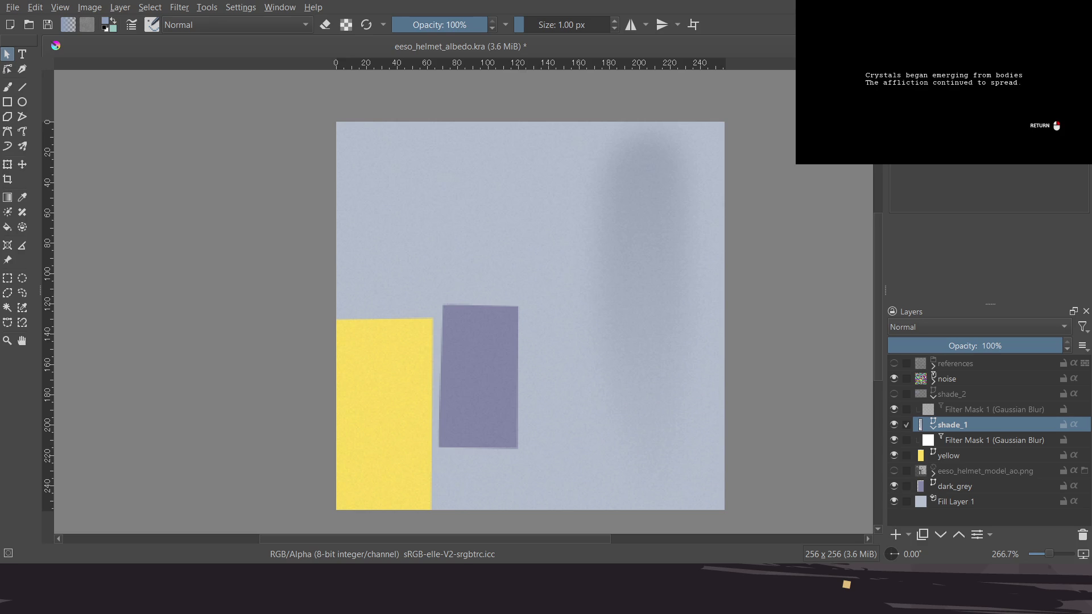
{"action": "left_click", "coordinate": [630, 225]}
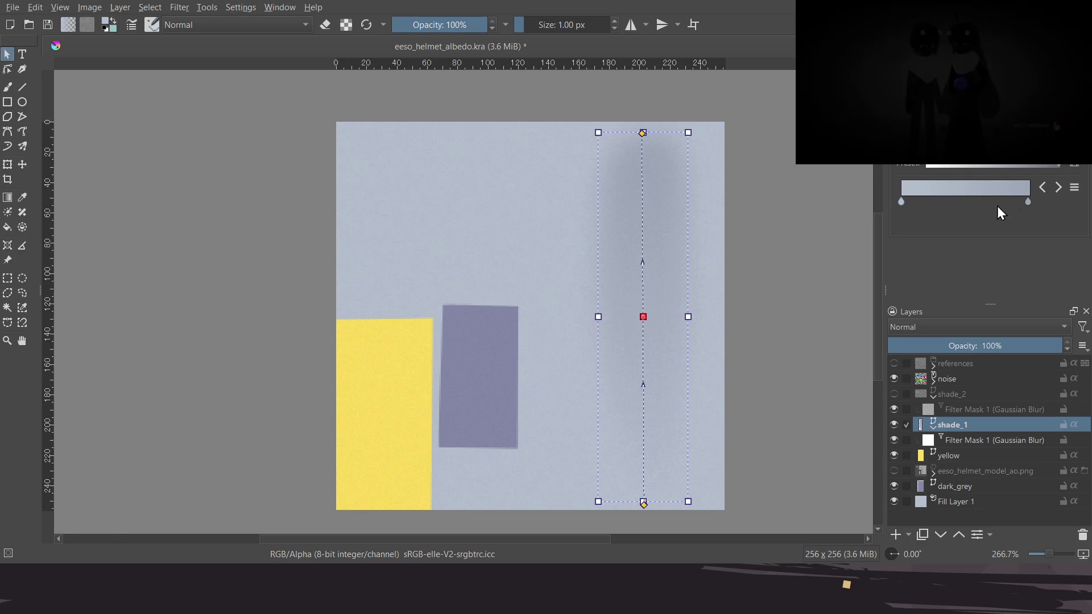
{"action": "left_click_drag", "start_coordinate": [1029, 203], "coordinate": [1033, 202]}
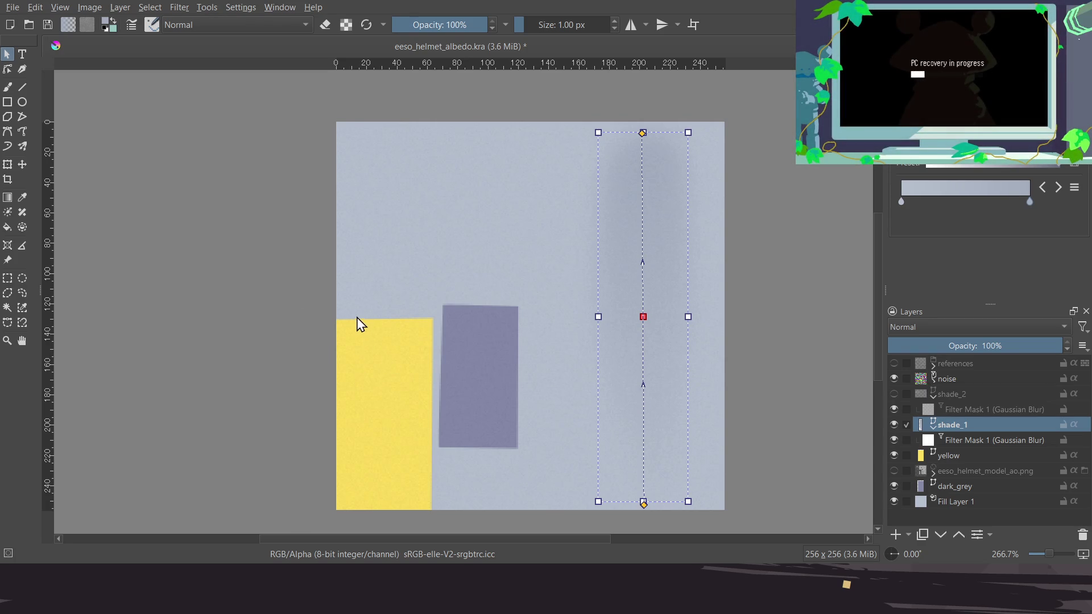
Select shade_2's Gaussian Blur mask, switch to the freehand brush, and save the texture
{"action": "left_click", "coordinate": [1017, 409]}
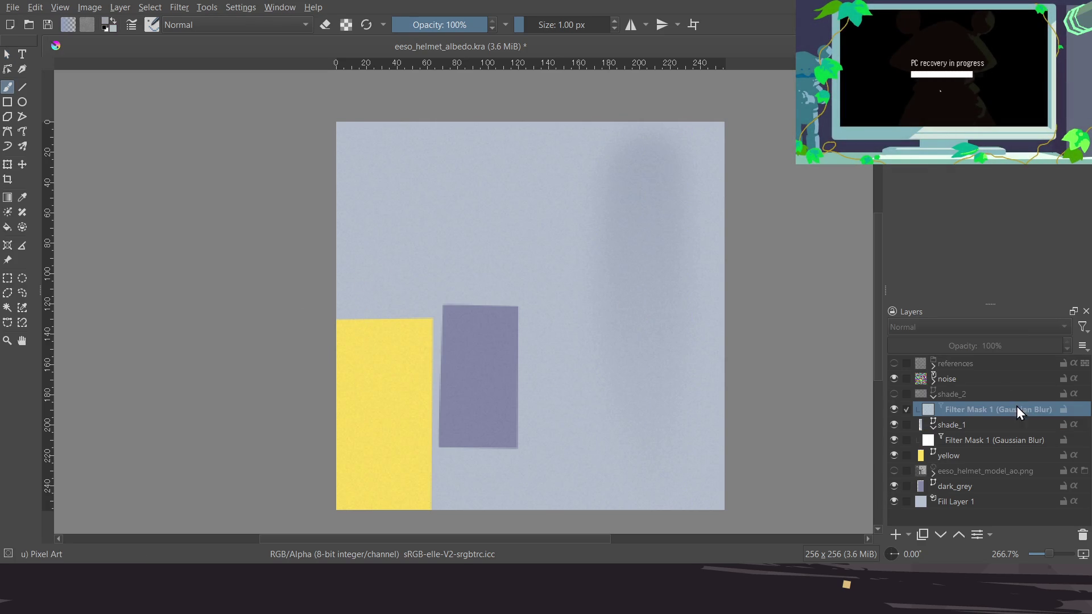
{"action": "key", "text": "b"}
{"action": "key", "text": "ctrl+s"}
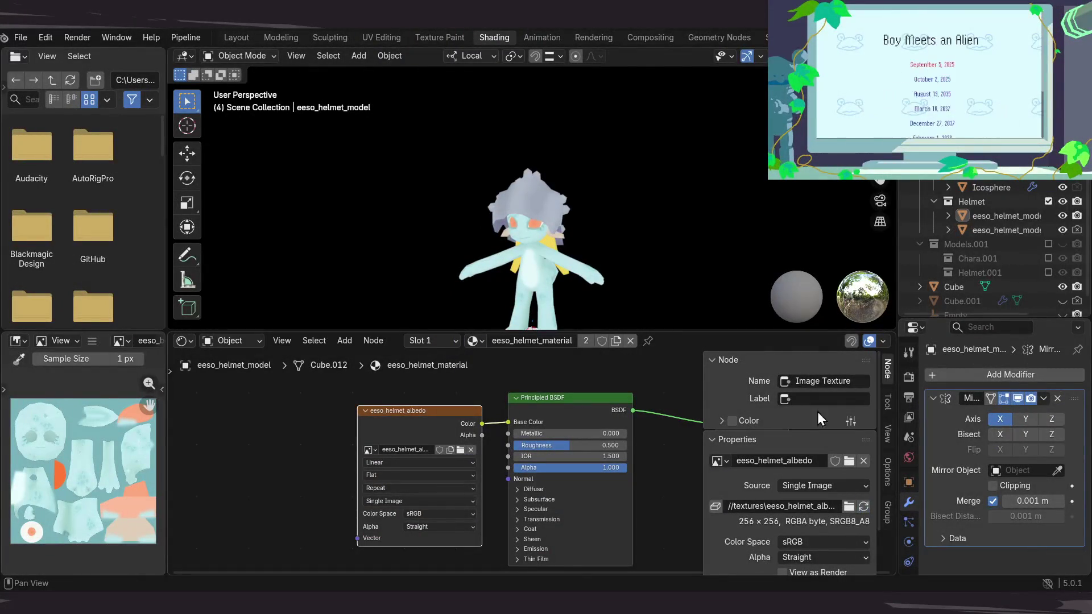
{"action": "mouse_move", "coordinate": [640, 206]}
{"action": "left_mouse_down"}
{"action": "mouse_move", "coordinate": [569, 263]}
{"action": "mouse_move", "coordinate": [668, 194]}
{"action": "mouse_move", "coordinate": [441, 222]}
{"action": "mouse_move", "coordinate": [558, 228]}
{"action": "left_mouse_up"}
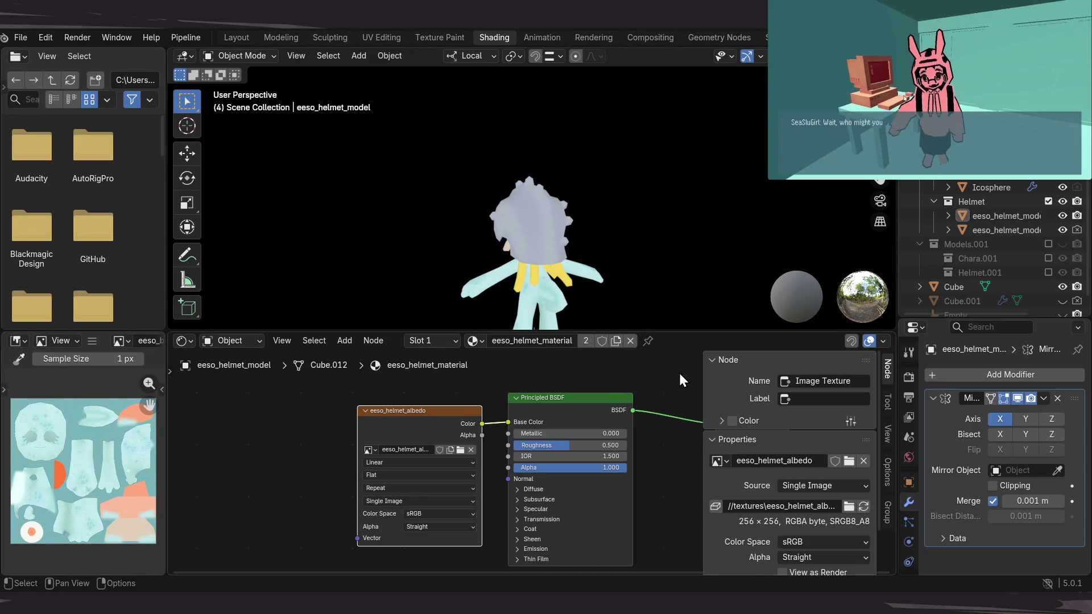
{"action": "left_click_drag", "start_coordinate": [613, 161], "coordinate": [715, 218]}
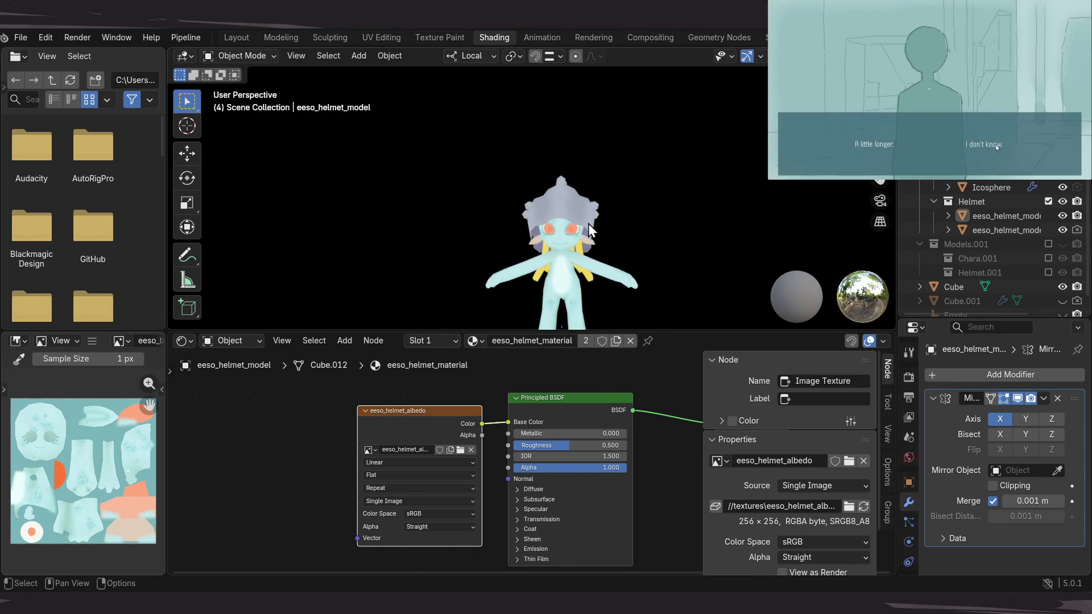
{"action": "mouse_move", "coordinate": [715, 224]}
{"action": "left_mouse_down"}
{"action": "mouse_move", "coordinate": [600, 223]}
{"action": "mouse_move", "coordinate": [603, 254]}
{"action": "mouse_move", "coordinate": [629, 232]}
{"action": "left_mouse_up"}
{"action": "scroll", "coordinate": [601, 223], "scroll_direction": "up", "scroll_amount": 5}
{"action": "scroll", "coordinate": [639, 235], "scroll_direction": "down", "scroll_amount": 2}
{"action": "scroll", "coordinate": [599, 220], "scroll_direction": "down", "scroll_amount": 2}
{"action": "scroll", "coordinate": [619, 196], "scroll_direction": "up", "scroll_amount": 3}
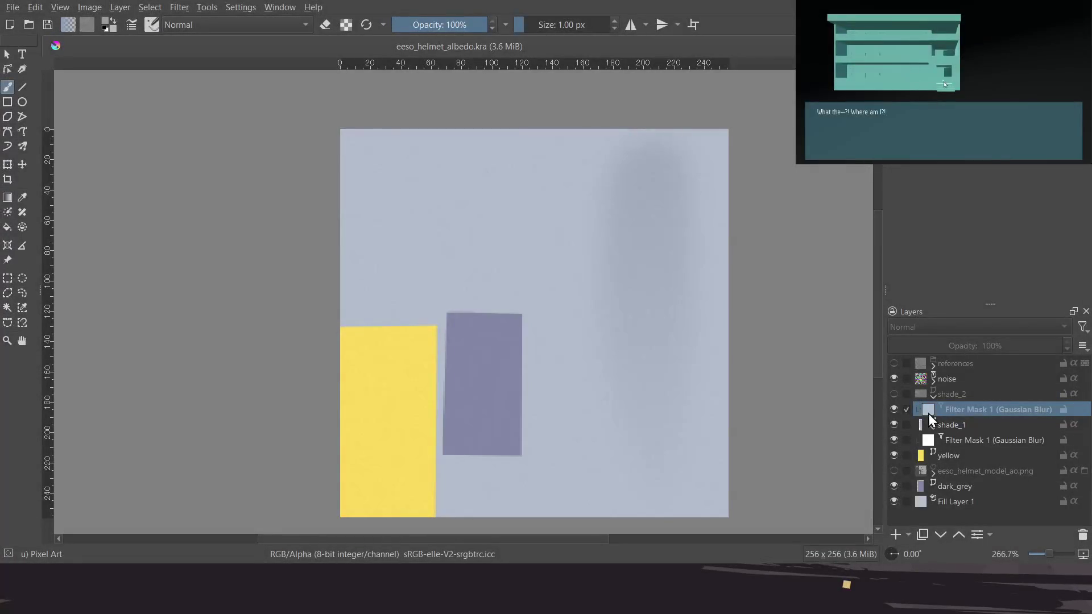
Show shade_2 and turn off the Gaussian Blur masks on shade_1 and shade_2
{"action": "left_click", "coordinate": [901, 397]}
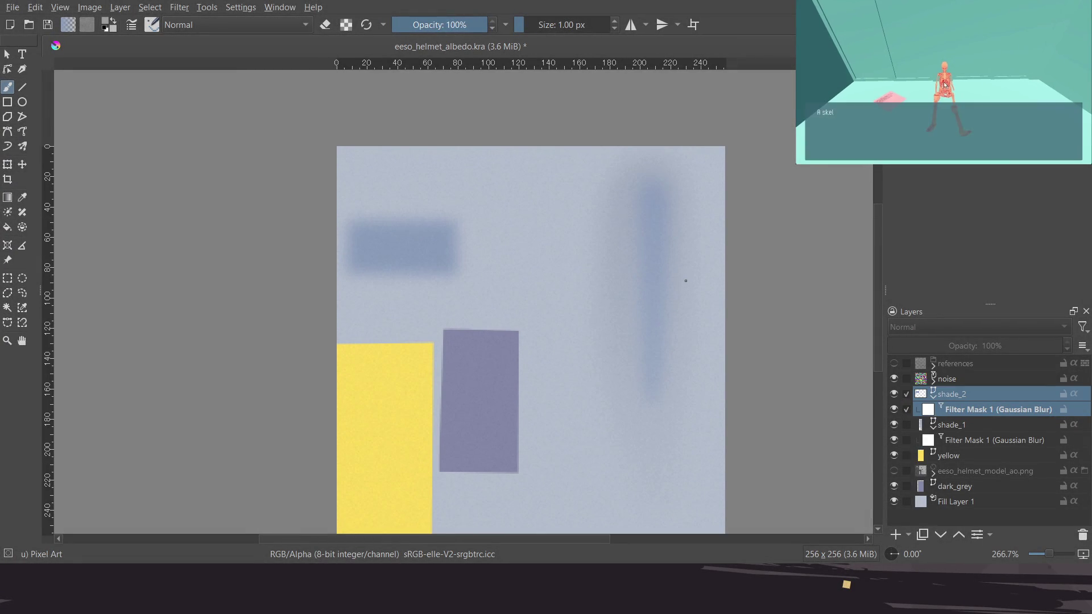
{"action": "scroll", "coordinate": [686, 285], "scroll_direction": "up", "scroll_amount": 1}
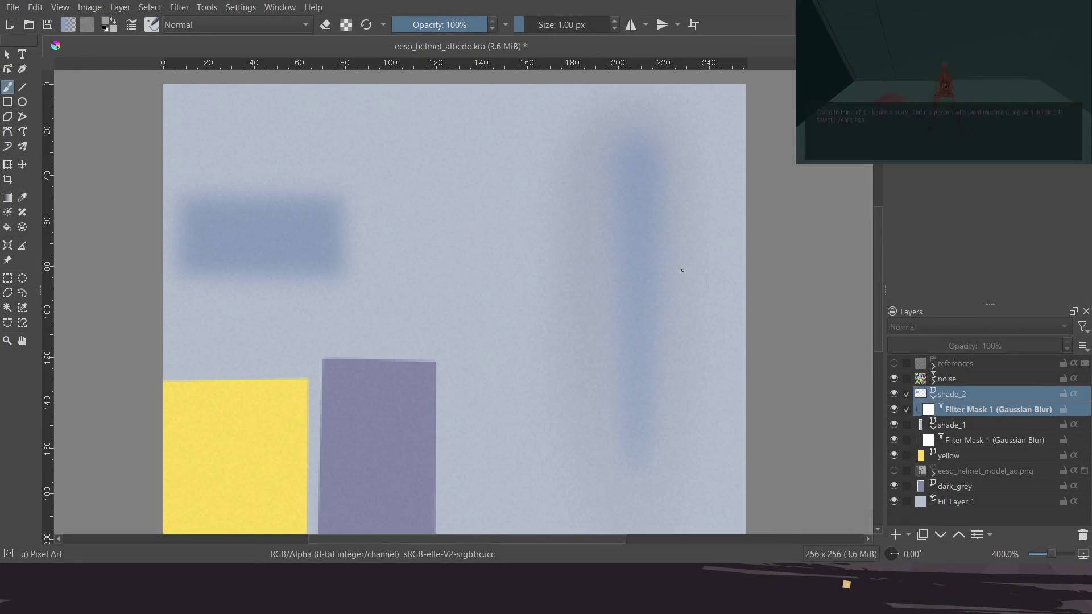
{"action": "left_click", "coordinate": [894, 440]}
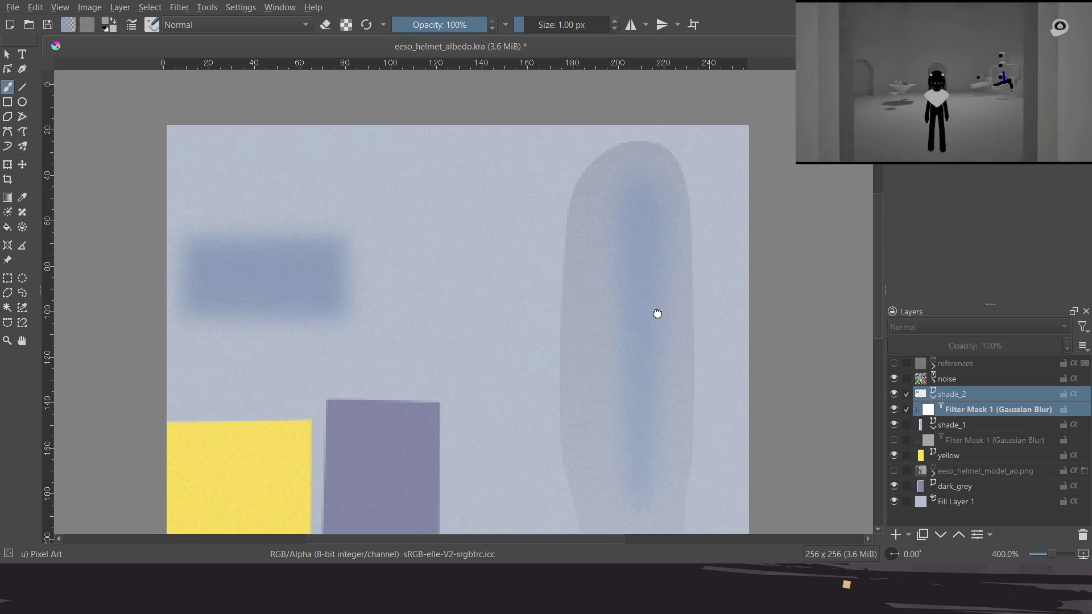
{"action": "left_click", "coordinate": [894, 409]}
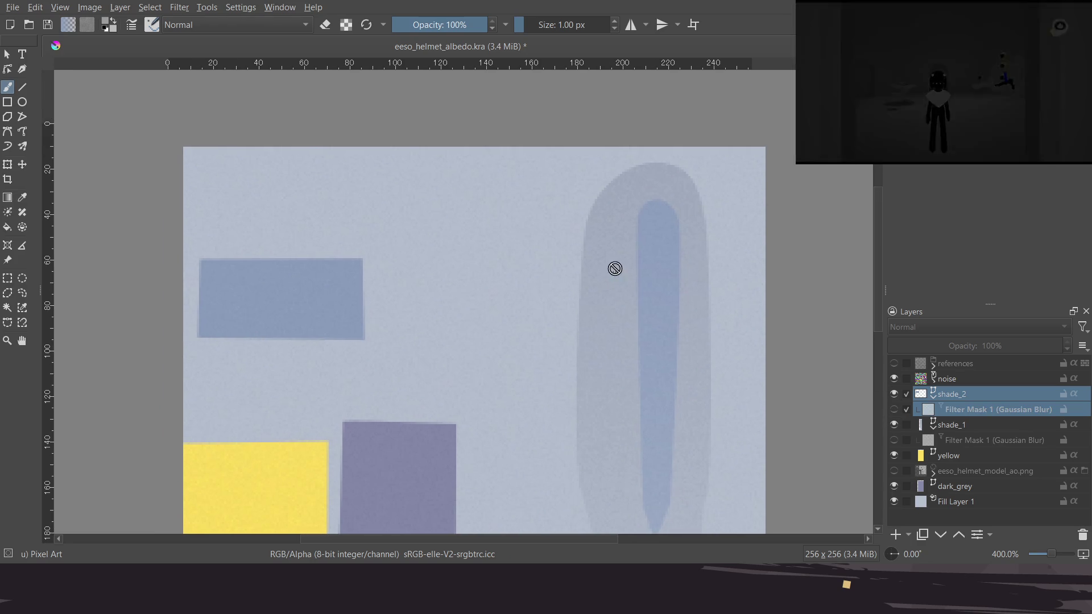
Select the tall blue shading strip with Select Shapes, then undo the last change
{"action": "left_click", "coordinate": [7, 53]}
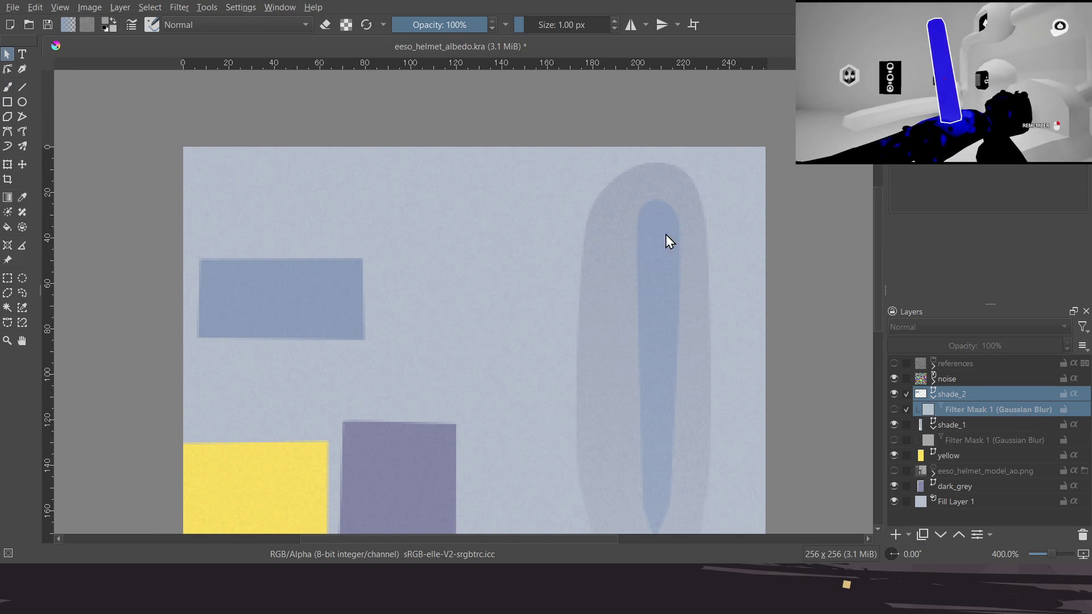
{"action": "left_click", "coordinate": [950, 394]}
{"action": "left_click", "coordinate": [679, 294]}
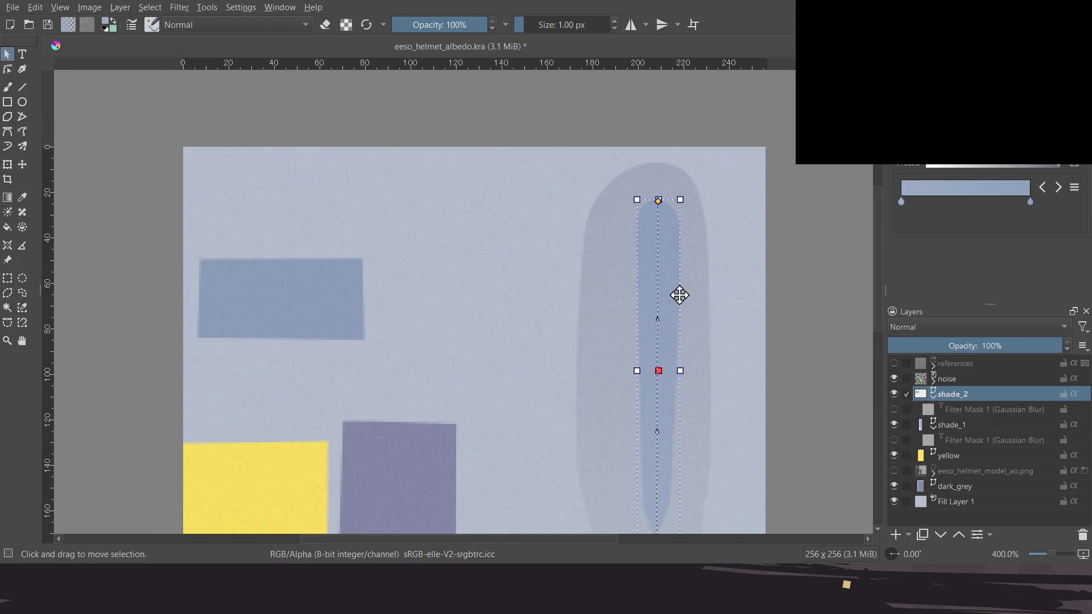
{"action": "scroll", "coordinate": [787, 251], "scroll_direction": "down", "scroll_amount": 1}
{"action": "scroll", "coordinate": [725, 237], "scroll_direction": "down", "scroll_amount": 2}
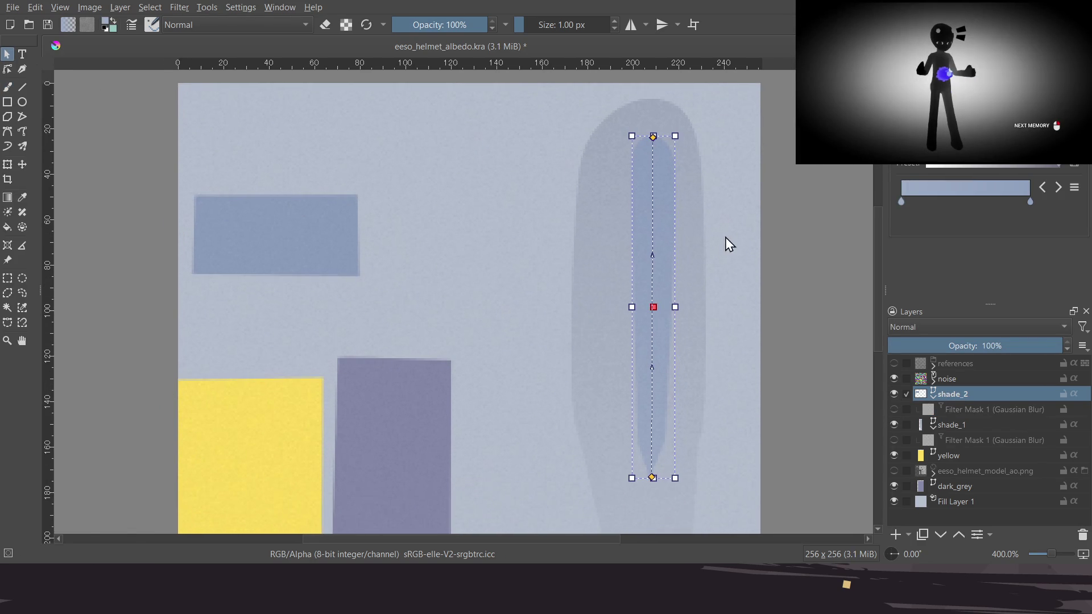
{"action": "scroll", "coordinate": [727, 257], "scroll_direction": "up", "scroll_amount": 1}
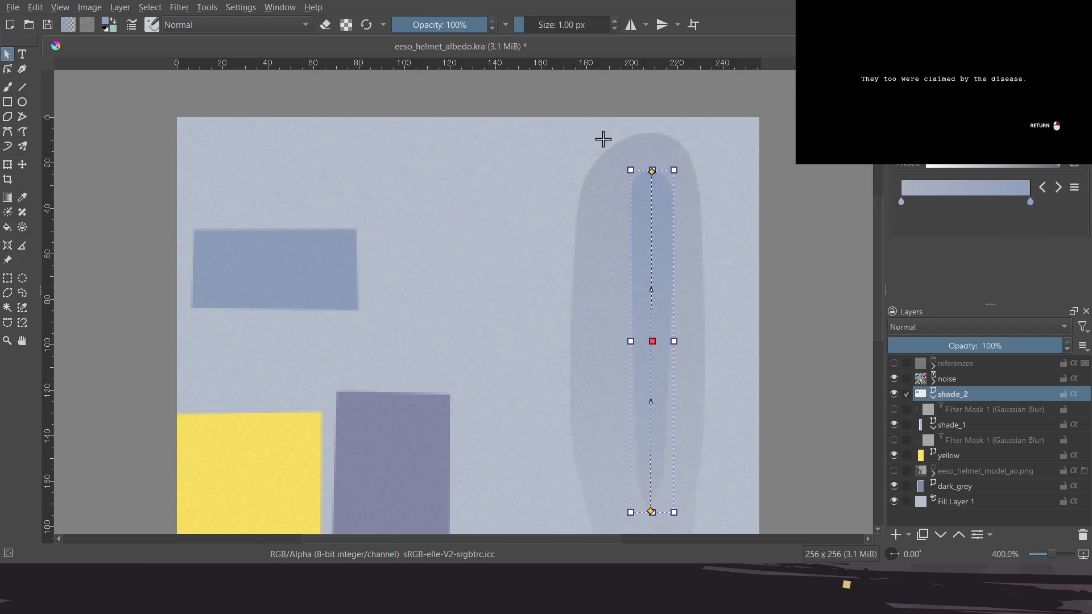
{"action": "key", "text": "ctrl+z"}
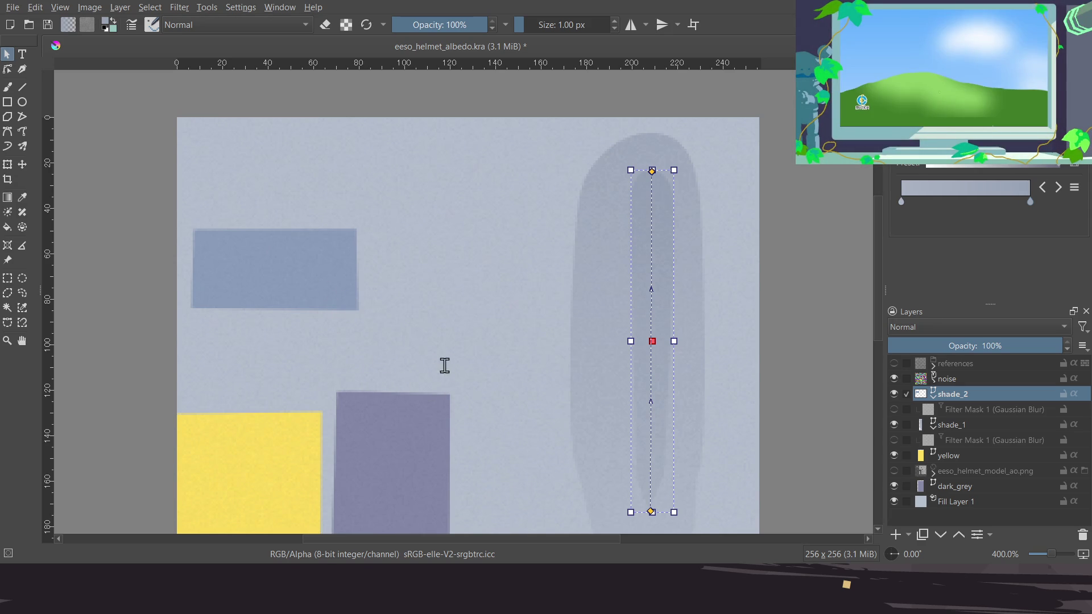
{"action": "scroll", "coordinate": [526, 318], "scroll_direction": "down", "scroll_amount": 2}
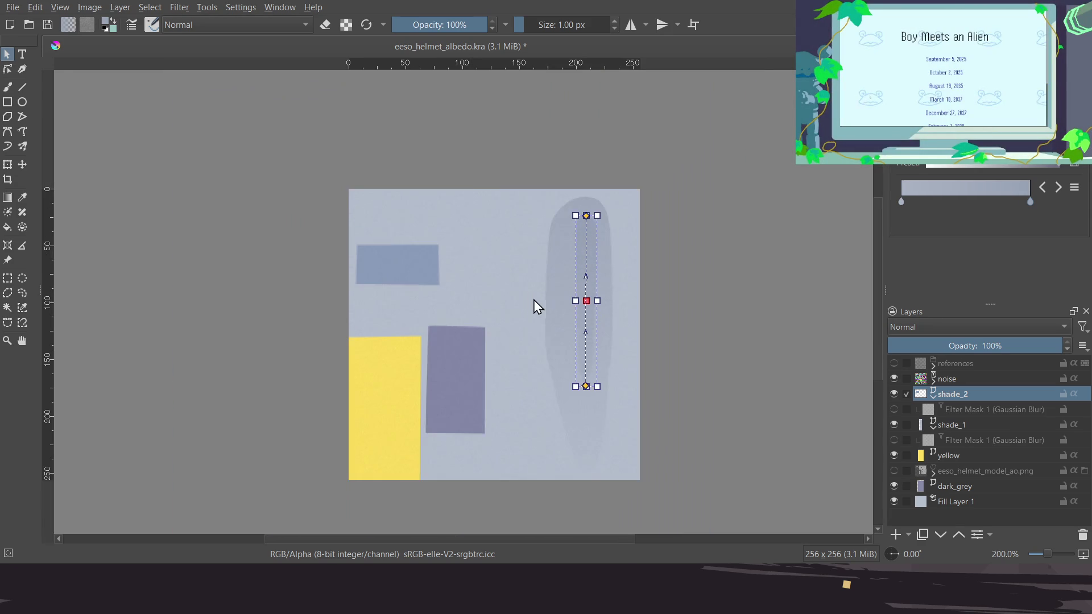
Re-enable both shade layers' Gaussian Blur masks and make the noise layer active with the brush
{"action": "left_click", "coordinate": [894, 440]}
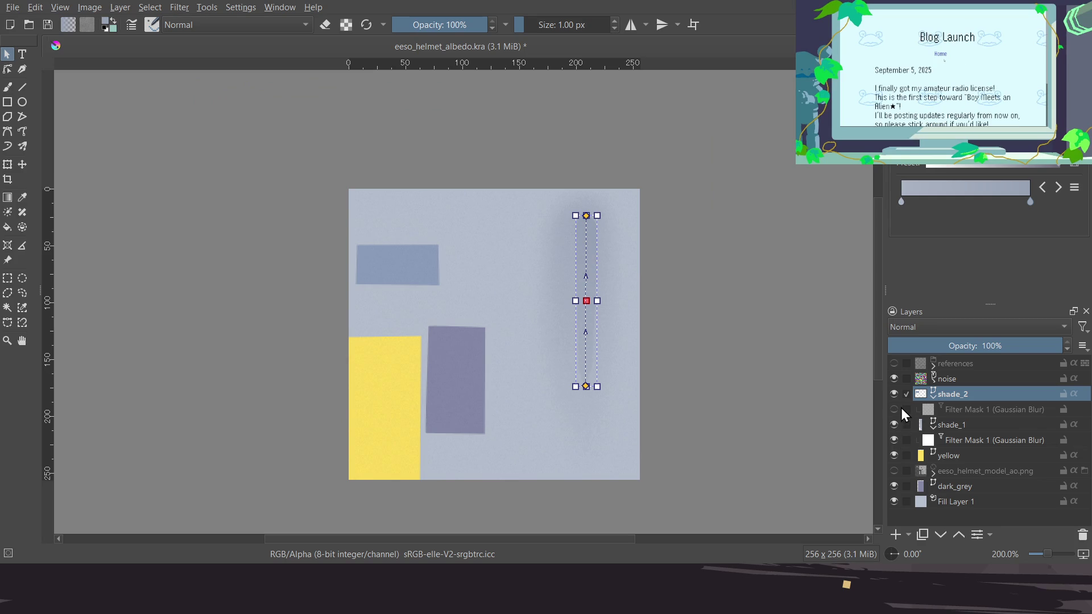
{"action": "left_click", "coordinate": [894, 409]}
{"action": "scroll", "coordinate": [622, 284], "scroll_direction": "up", "scroll_amount": 3}
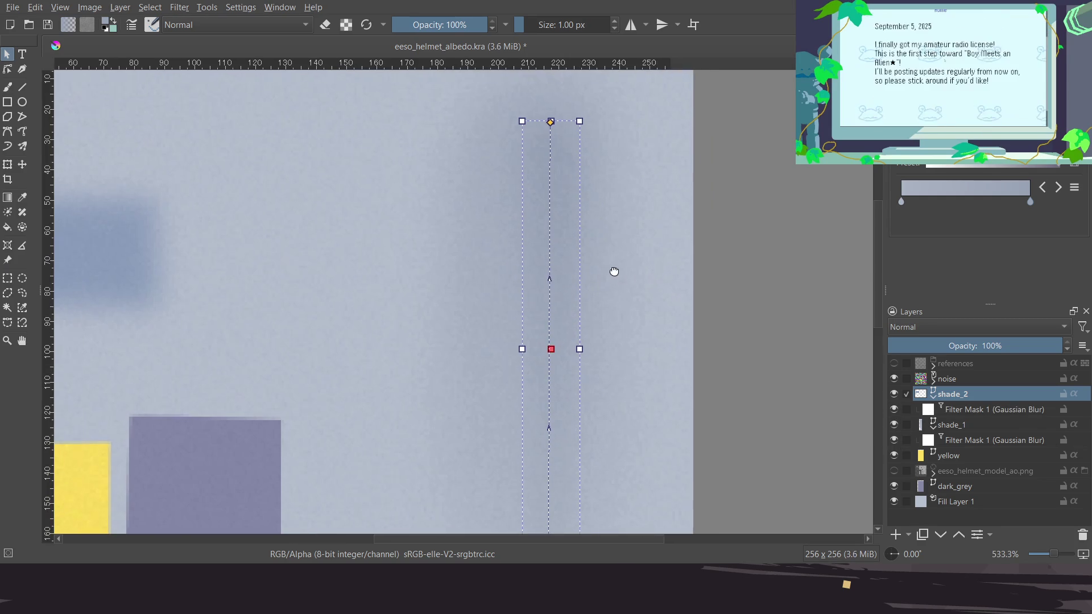
{"action": "scroll", "coordinate": [608, 255], "scroll_direction": "down", "scroll_amount": 1}
{"action": "left_click", "coordinate": [957, 379]}
{"action": "key", "text": "b"}
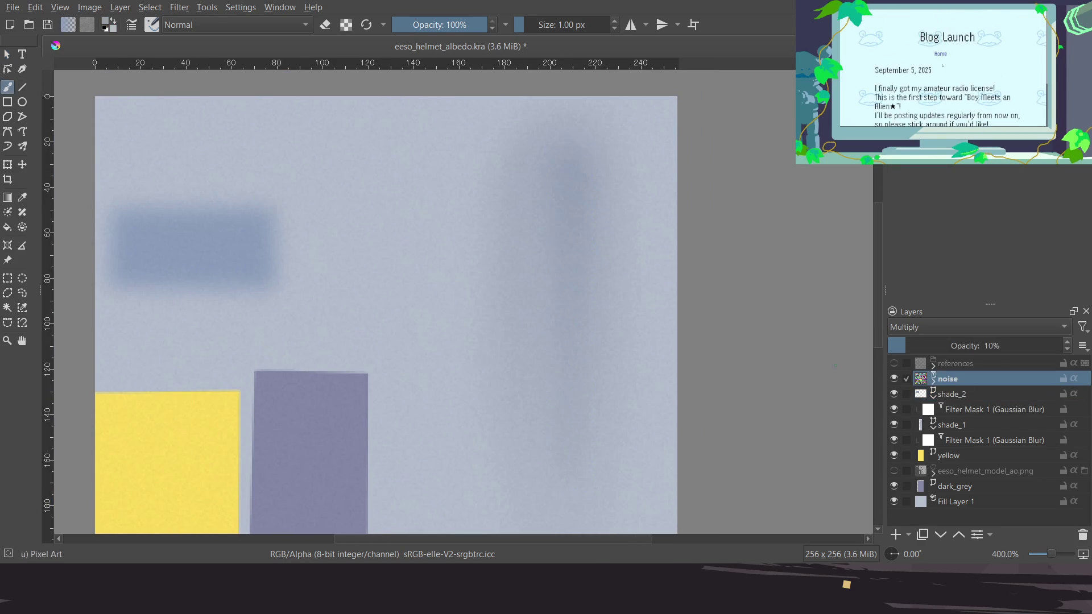
{"action": "scroll", "coordinate": [639, 306], "scroll_direction": "down", "scroll_amount": 2}
{"action": "scroll", "coordinate": [637, 302], "scroll_direction": "up", "scroll_amount": 1}
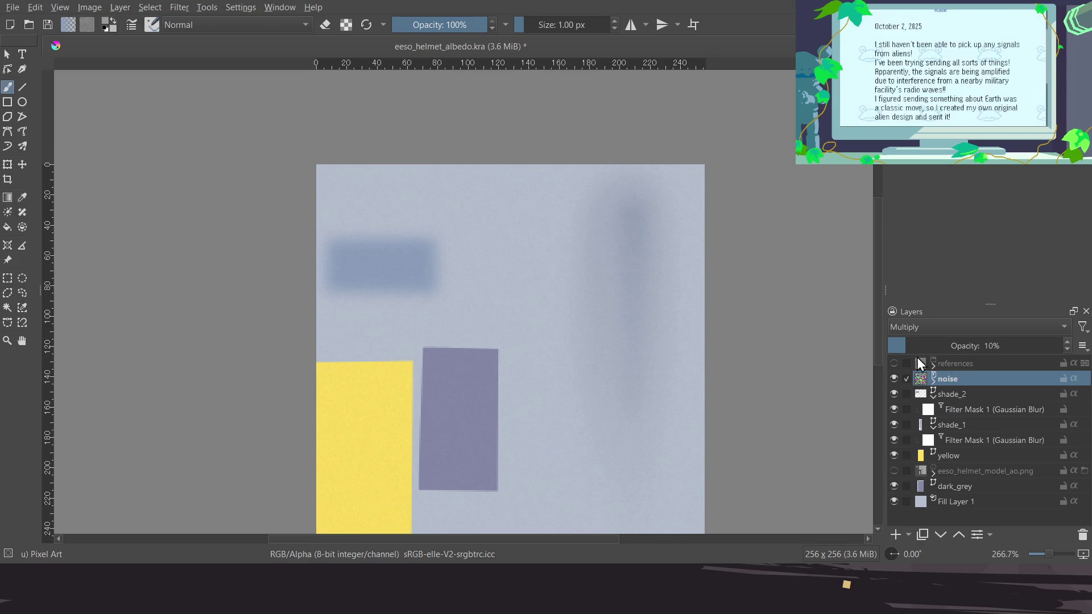
Select the blurred horizontal rectangle on shade_2, then save and export eeso_helmet_albedo
{"action": "left_click", "coordinate": [7, 54]}
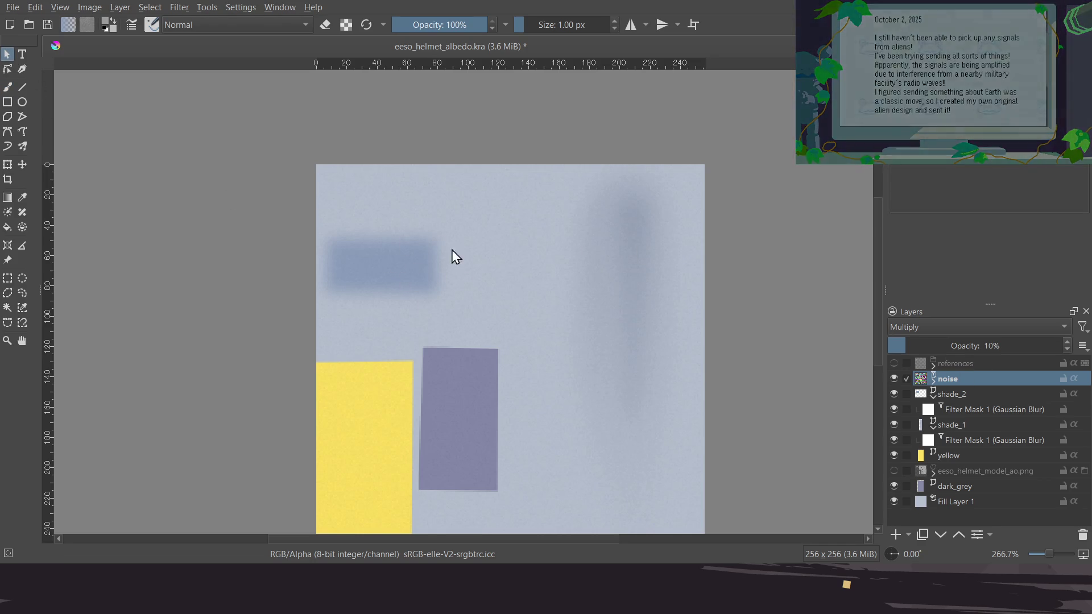
{"action": "left_click", "coordinate": [953, 394]}
{"action": "left_click", "coordinate": [617, 344]}
{"action": "left_click", "coordinate": [392, 265]}
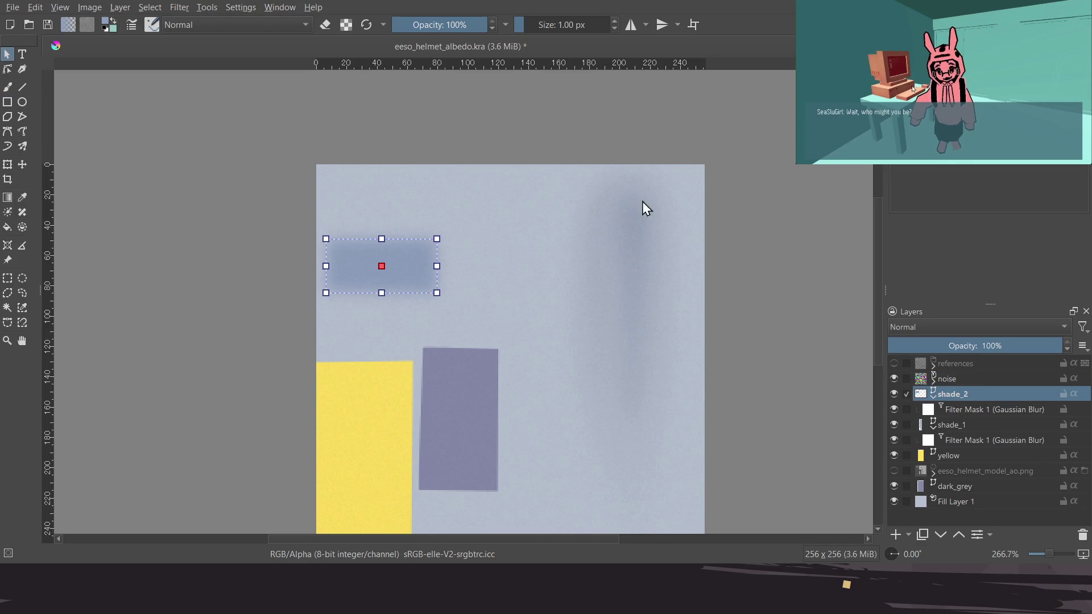
{"action": "key", "text": "ctrl+s"}
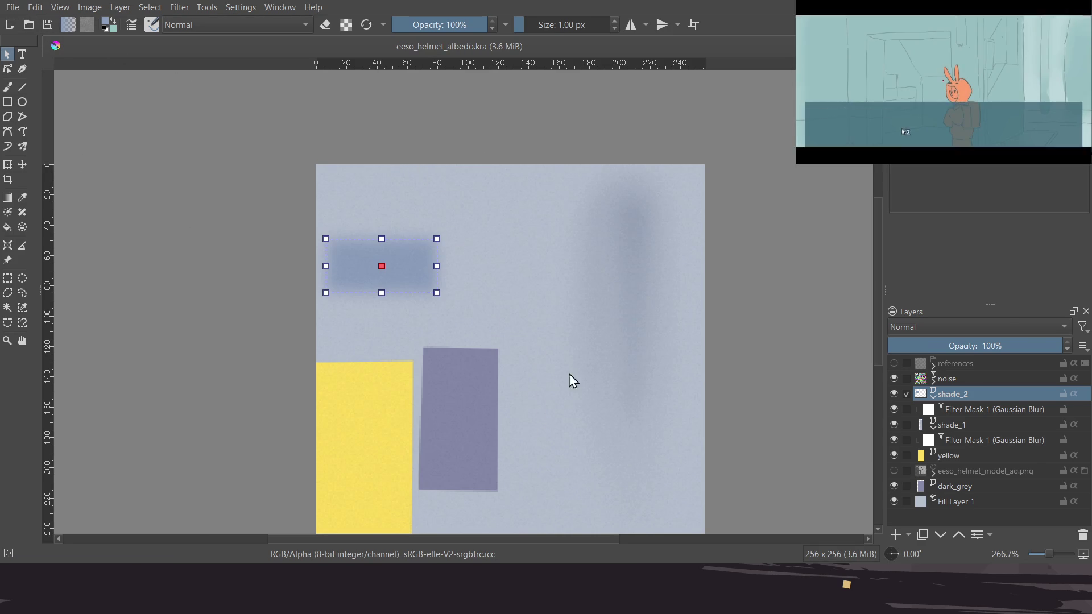
{"action": "key", "text": "ctrl+shift+e"}
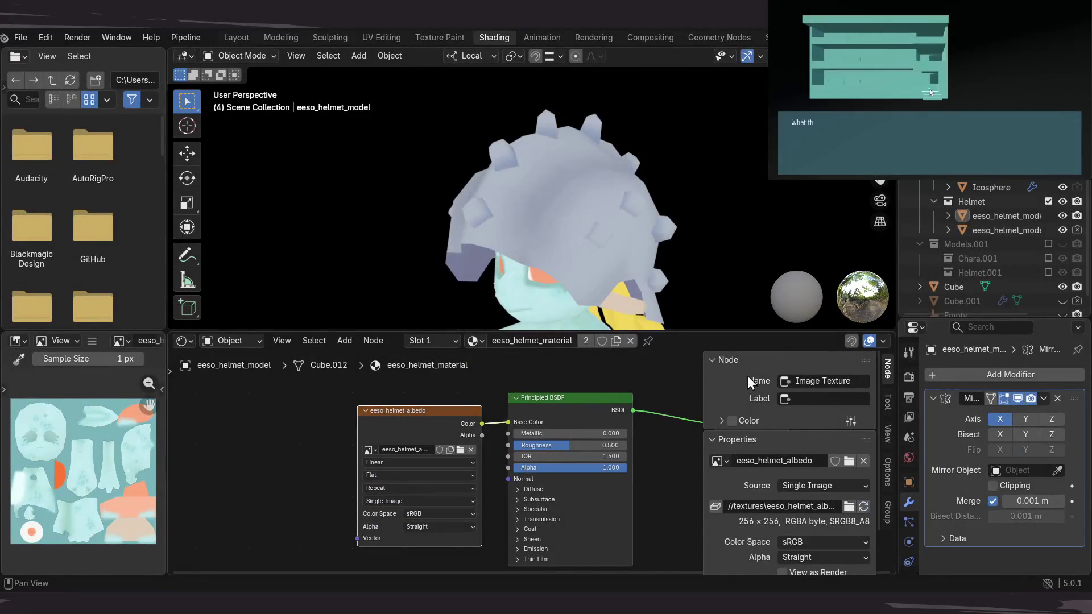
{"action": "mouse_move", "coordinate": [646, 243]}
{"action": "left_mouse_down"}
{"action": "mouse_move", "coordinate": [722, 224]}
{"action": "mouse_move", "coordinate": [557, 235]}
{"action": "mouse_move", "coordinate": [701, 225]}
{"action": "mouse_move", "coordinate": [660, 233]}
{"action": "mouse_move", "coordinate": [675, 200]}
{"action": "mouse_move", "coordinate": [622, 219]}
{"action": "mouse_move", "coordinate": [698, 200]}
{"action": "mouse_move", "coordinate": [578, 200]}
{"action": "mouse_move", "coordinate": [644, 163]}
{"action": "mouse_move", "coordinate": [668, 211]}
{"action": "mouse_move", "coordinate": [586, 273]}
{"action": "mouse_move", "coordinate": [456, 237]}
{"action": "mouse_move", "coordinate": [588, 229]}
{"action": "mouse_move", "coordinate": [608, 199]}
{"action": "mouse_move", "coordinate": [513, 203]}
{"action": "mouse_move", "coordinate": [616, 209]}
{"action": "mouse_move", "coordinate": [527, 194]}
{"action": "mouse_move", "coordinate": [493, 202]}
{"action": "mouse_move", "coordinate": [551, 200]}
{"action": "mouse_move", "coordinate": [534, 189]}
{"action": "mouse_move", "coordinate": [392, 204]}
{"action": "mouse_move", "coordinate": [623, 205]}
{"action": "mouse_move", "coordinate": [588, 212]}
{"action": "mouse_move", "coordinate": [645, 190]}
{"action": "mouse_move", "coordinate": [517, 237]}
{"action": "mouse_move", "coordinate": [535, 244]}
{"action": "mouse_move", "coordinate": [642, 189]}
{"action": "mouse_move", "coordinate": [608, 220]}
{"action": "left_mouse_up"}
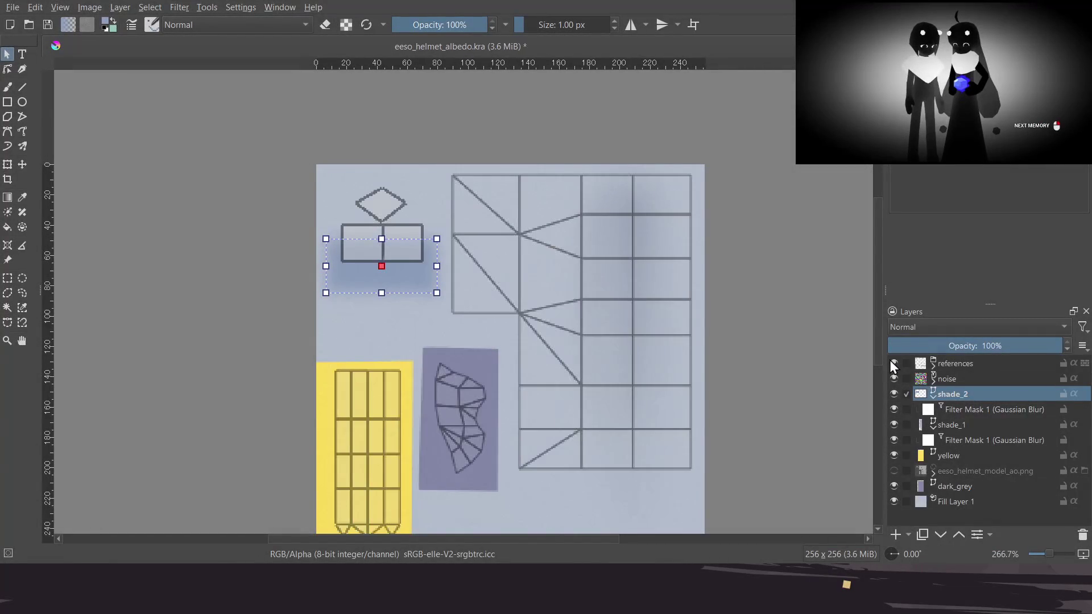
Toggle shade_2 off and on to compare against the UV wireframe, then select shade_1
{"action": "left_click_drag", "start_coordinate": [594, 366], "coordinate": [617, 341]}
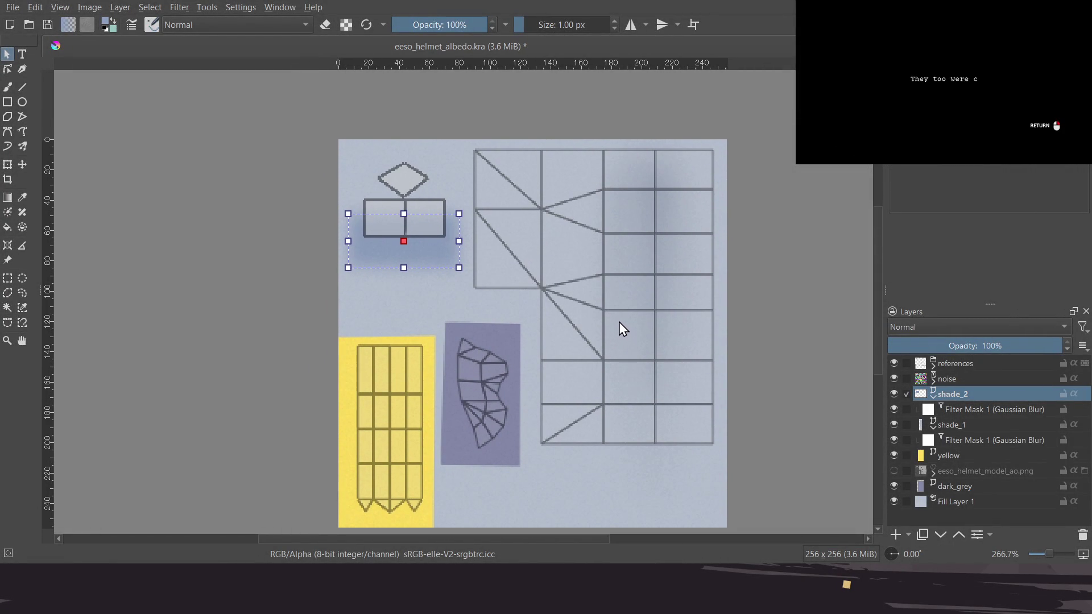
{"action": "left_click", "coordinate": [894, 393]}
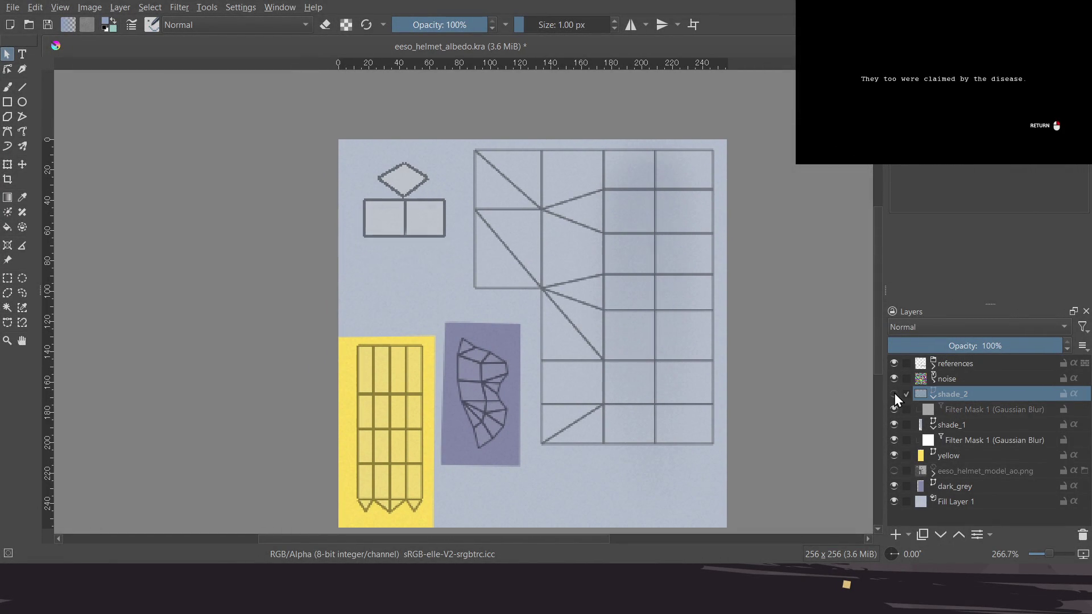
{"action": "left_click", "coordinate": [894, 394]}
{"action": "left_click", "coordinate": [965, 426]}
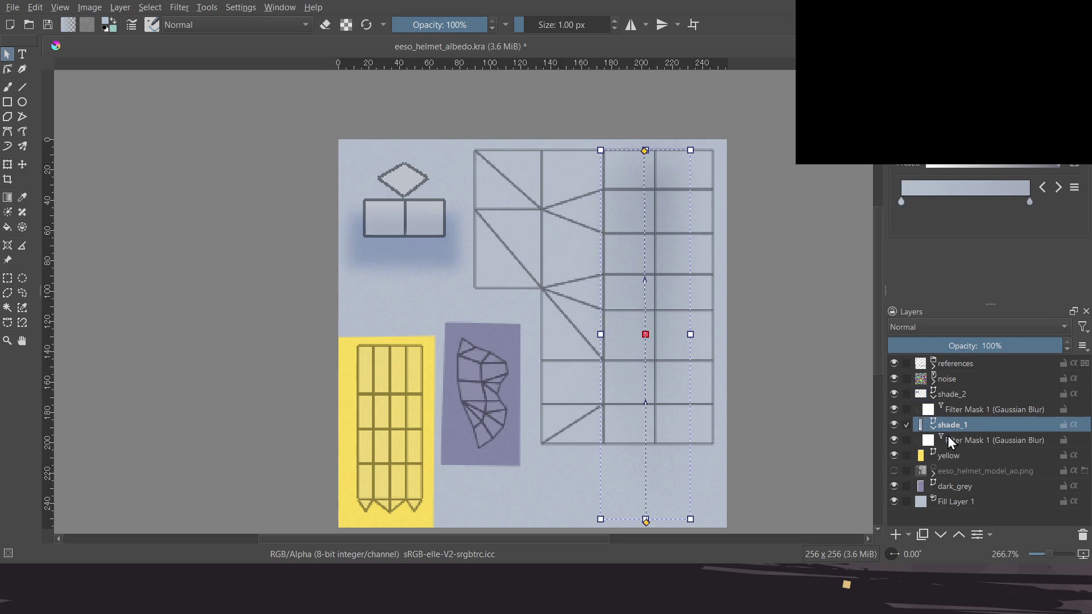
{"action": "left_click_drag", "start_coordinate": [575, 334], "coordinate": [591, 331]}
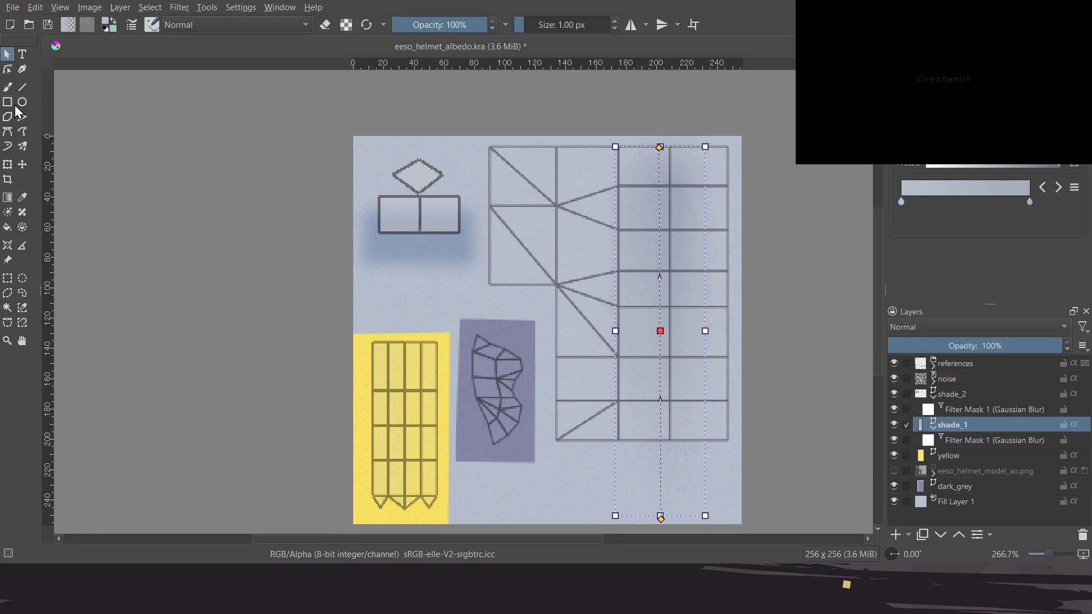
Start a Bezier outline on shade_1 down the wireframe region's left edge and across the bottom
{"action": "left_click", "coordinate": [7, 132]}
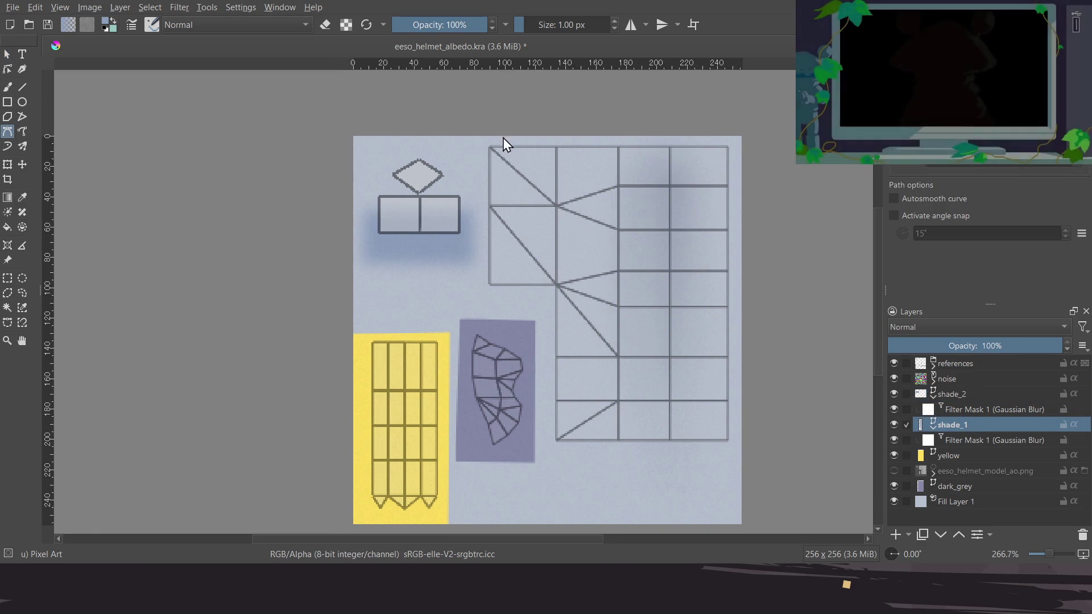
{"action": "left_click", "coordinate": [475, 144]}
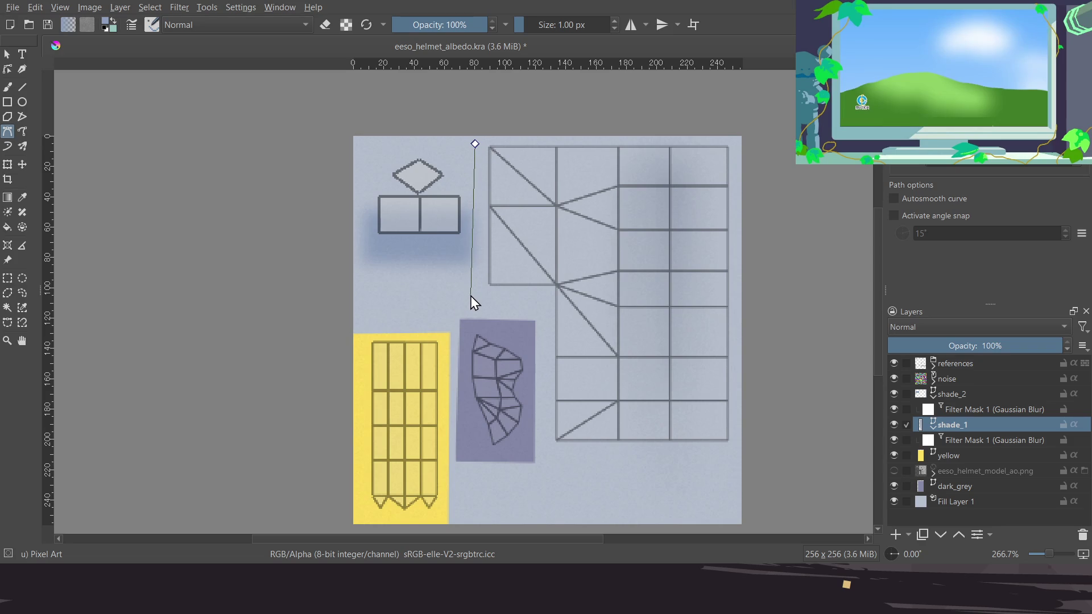
{"action": "left_click", "coordinate": [470, 296]}
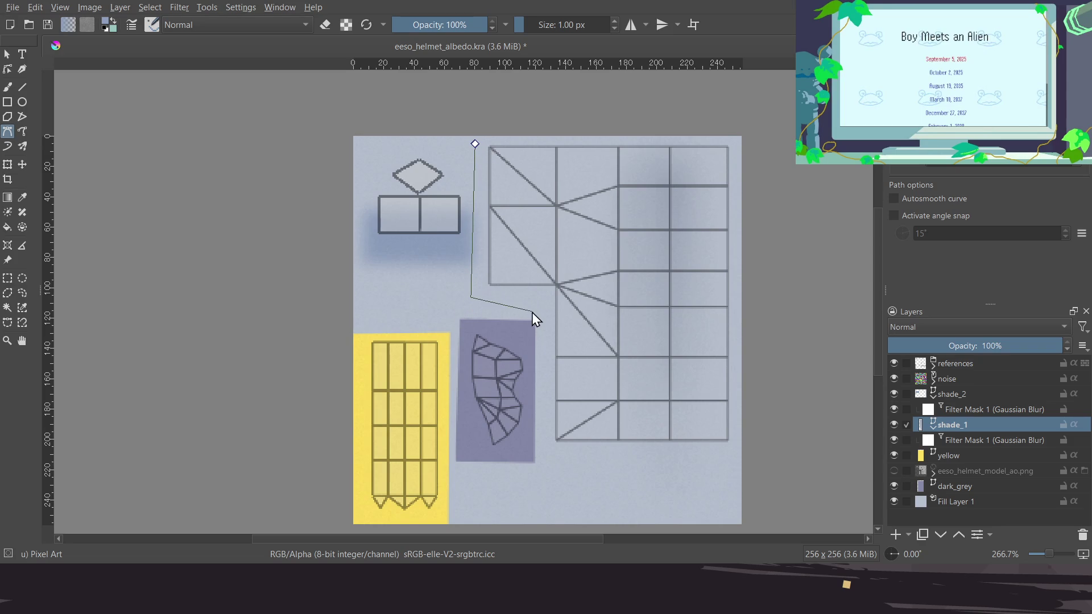
{"action": "left_click", "coordinate": [531, 318]}
{"action": "left_click", "coordinate": [532, 461]}
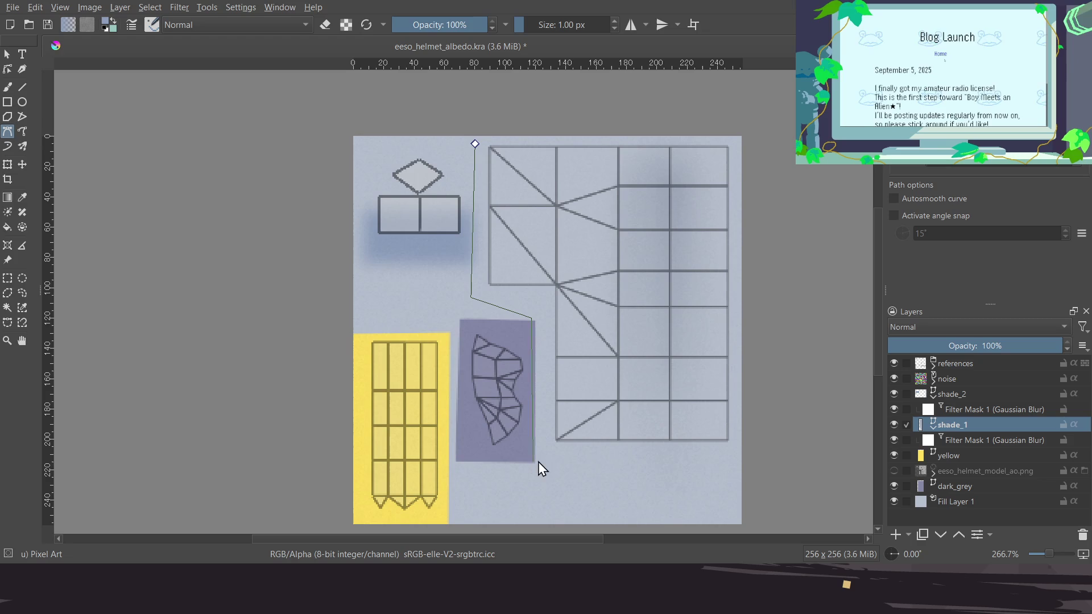
{"action": "left_click", "coordinate": [593, 463]}
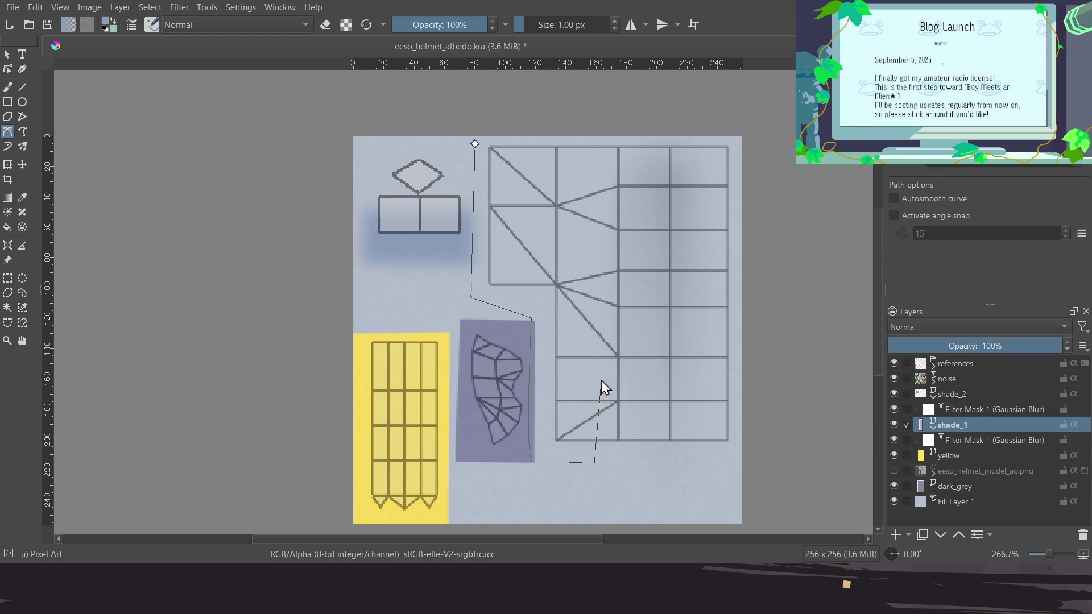
Run the outline back up and close the polygon, then hide shade_1's Gaussian Blur
{"action": "left_click", "coordinate": [596, 285]}
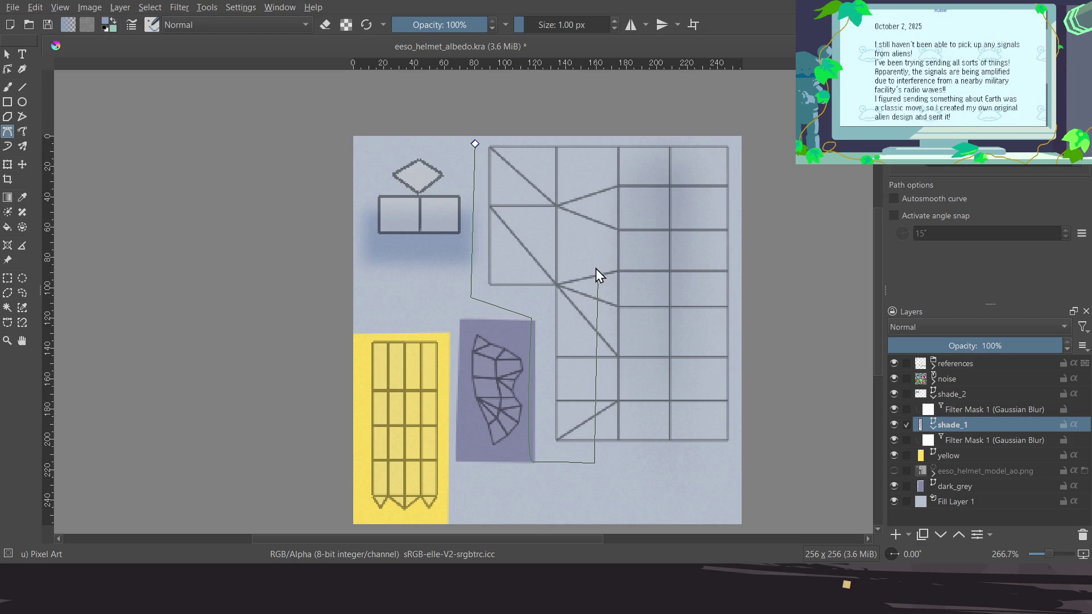
{"action": "left_click", "coordinate": [530, 260]}
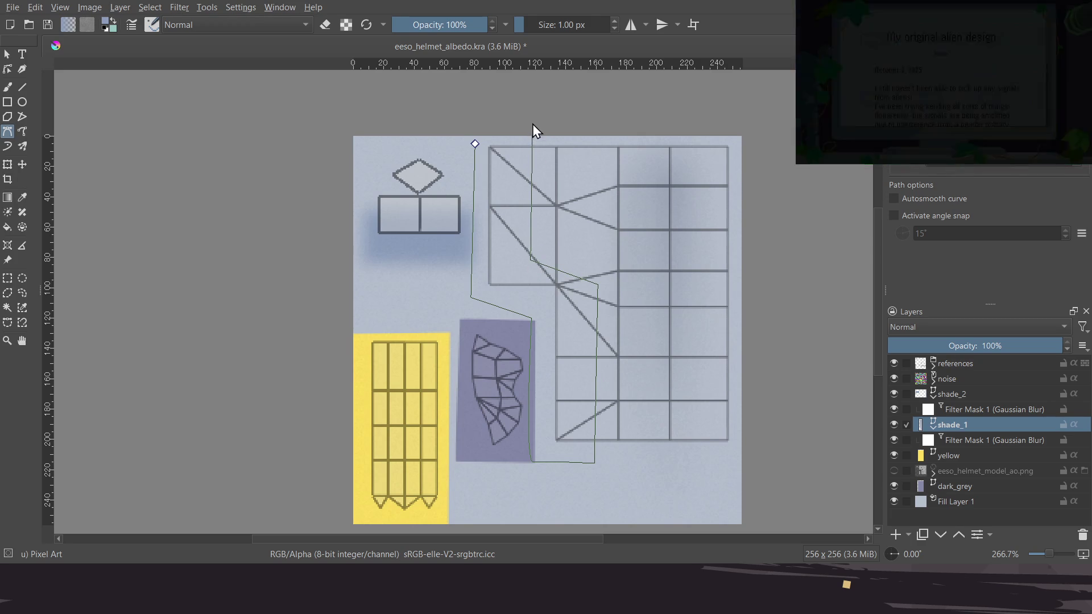
{"action": "left_click", "coordinate": [533, 120]}
{"action": "left_click", "coordinate": [476, 144]}
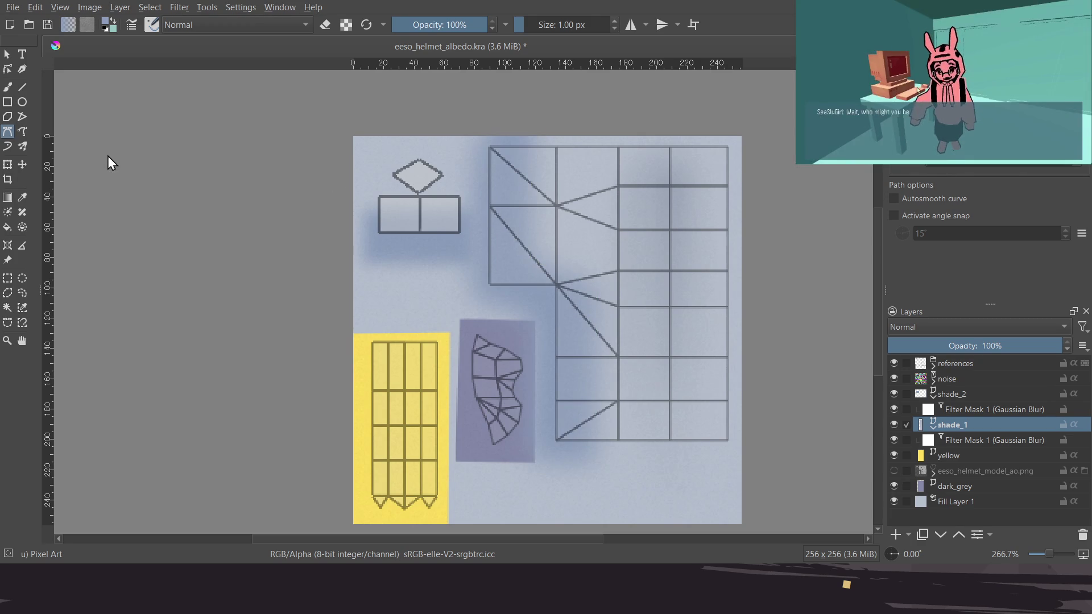
{"action": "left_click", "coordinate": [12, 58]}
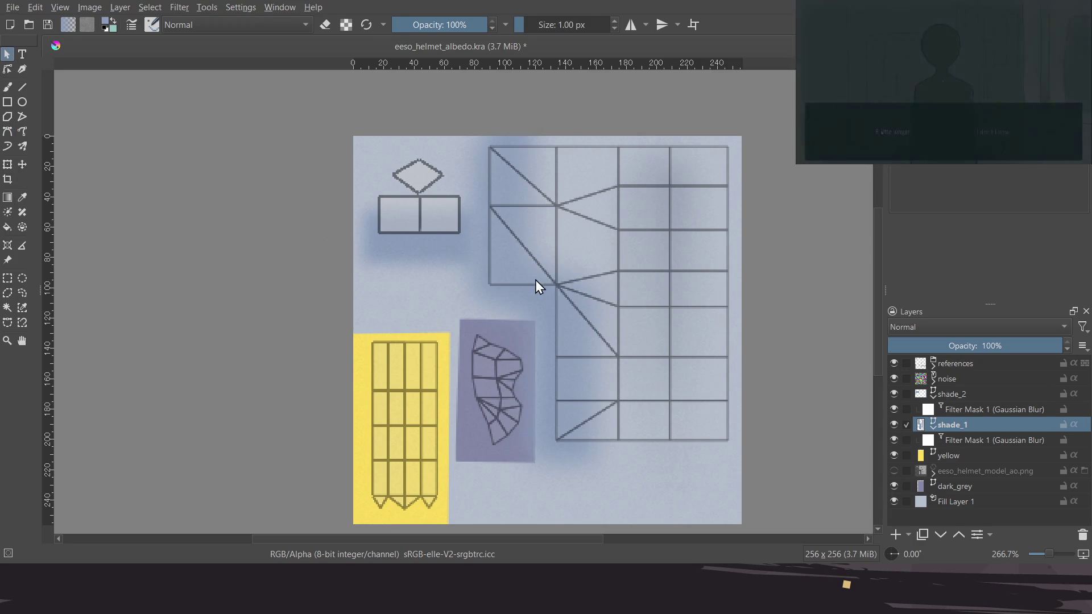
{"action": "left_click", "coordinate": [893, 439]}
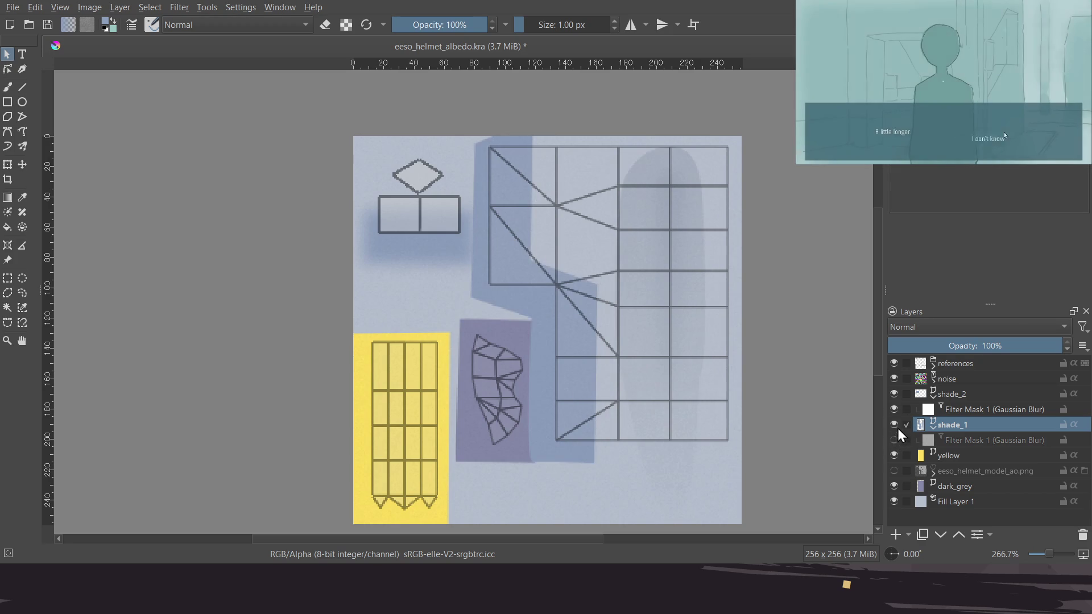
Clear the selected shade_1 paint, re-enable both Gaussian Blurs, and hide the references layer
{"action": "left_click", "coordinate": [894, 409]}
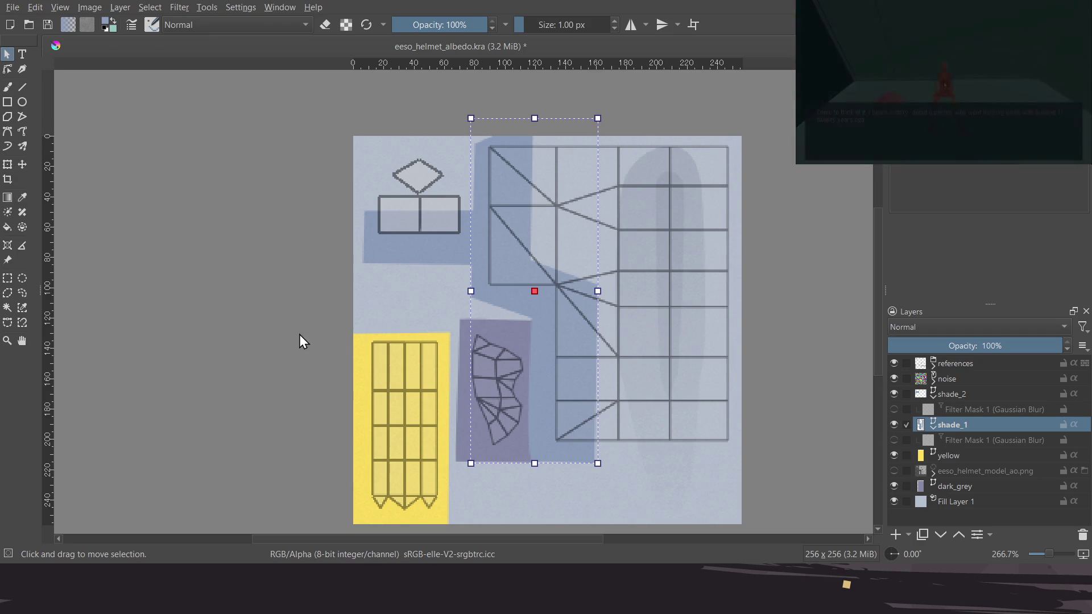
{"action": "key", "text": "Delete"}
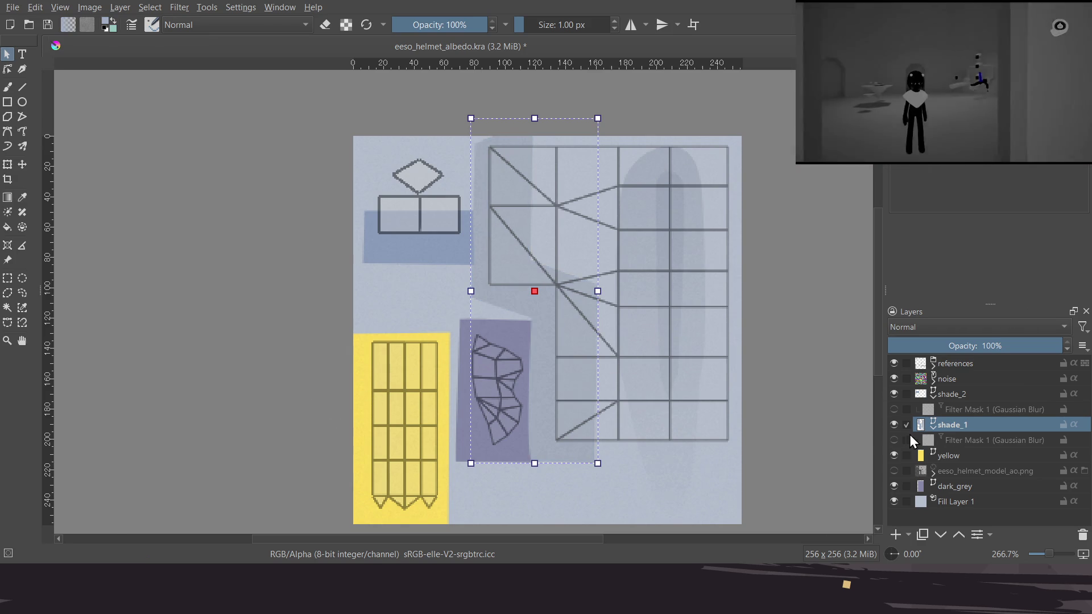
{"action": "left_click", "coordinate": [894, 440]}
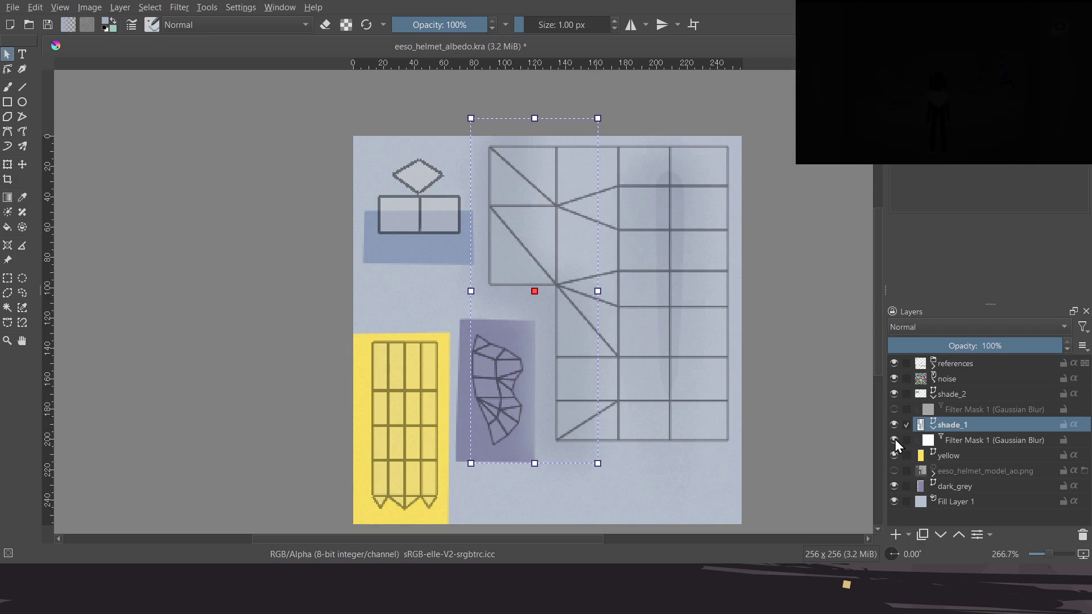
{"action": "left_click", "coordinate": [895, 410]}
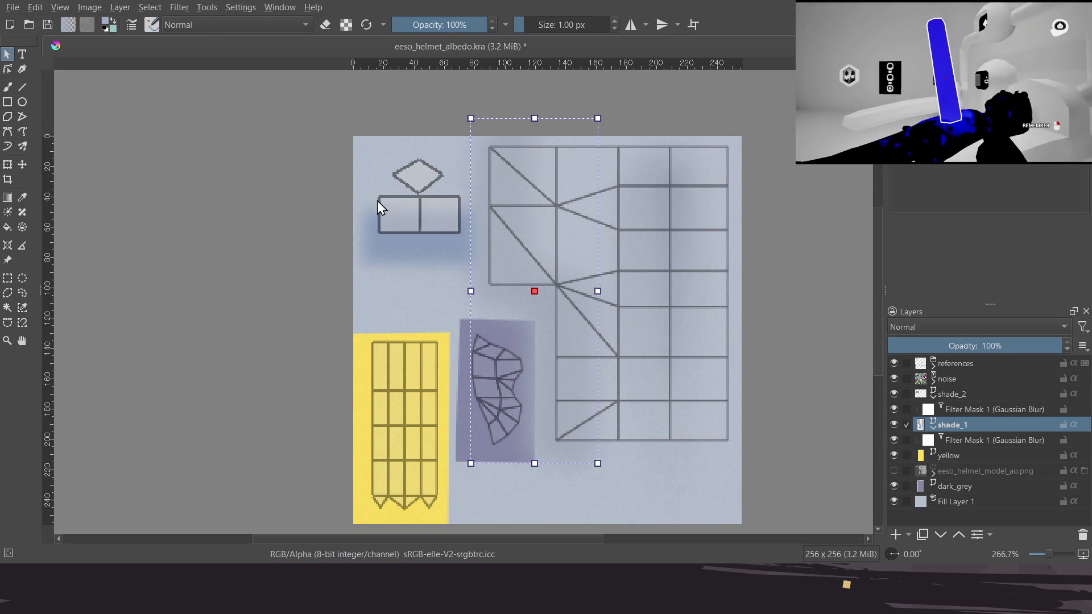
{"action": "left_click", "coordinate": [894, 363]}
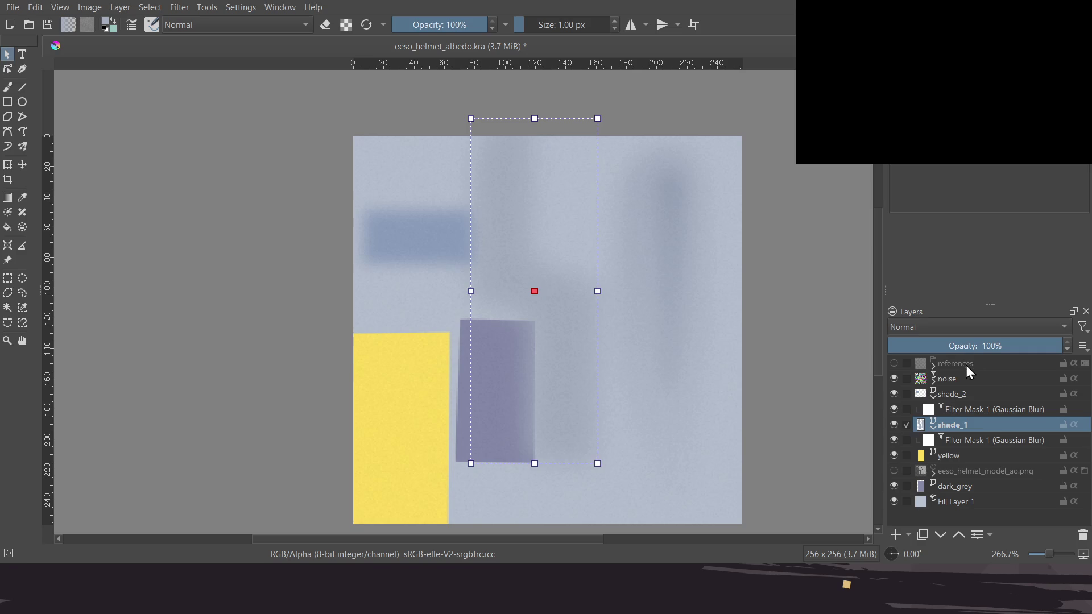
{"action": "left_click", "coordinate": [967, 366]}
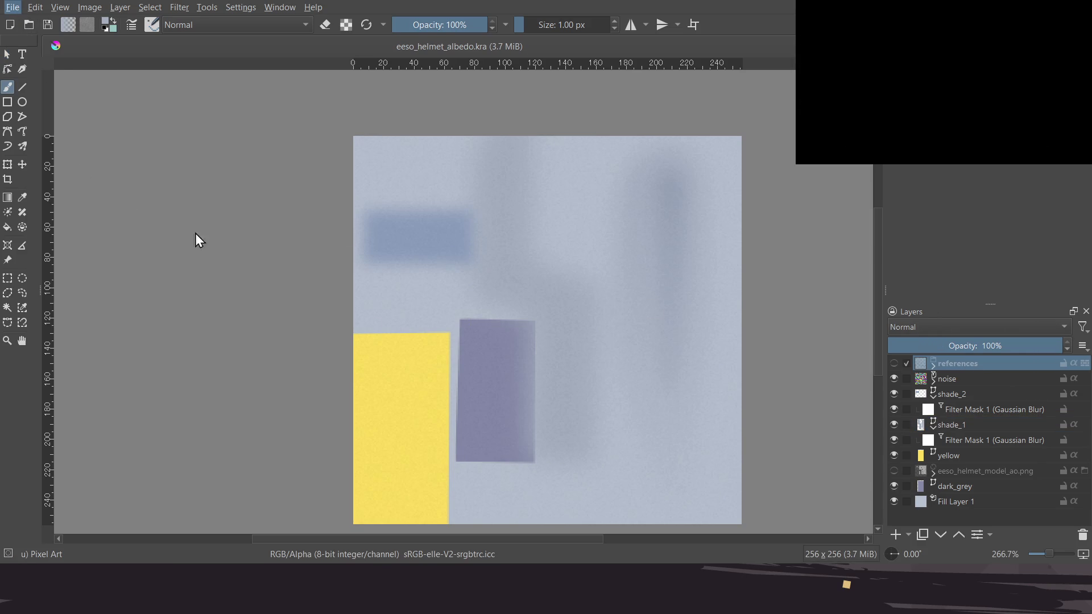
Export the texture, orbit Blender's helmet to a rear side view, and enable overlays with Wireframe
{"action": "key", "text": "ctrl+s"}
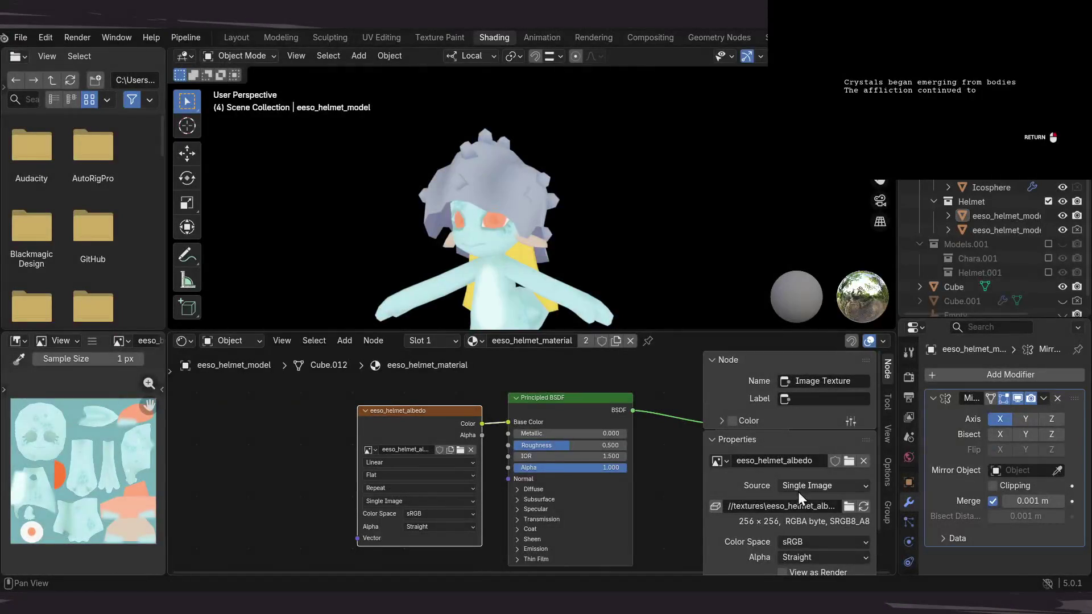
{"action": "mouse_move", "coordinate": [563, 176]}
{"action": "left_mouse_down"}
{"action": "mouse_move", "coordinate": [478, 230]}
{"action": "mouse_move", "coordinate": [592, 170]}
{"action": "left_mouse_up"}
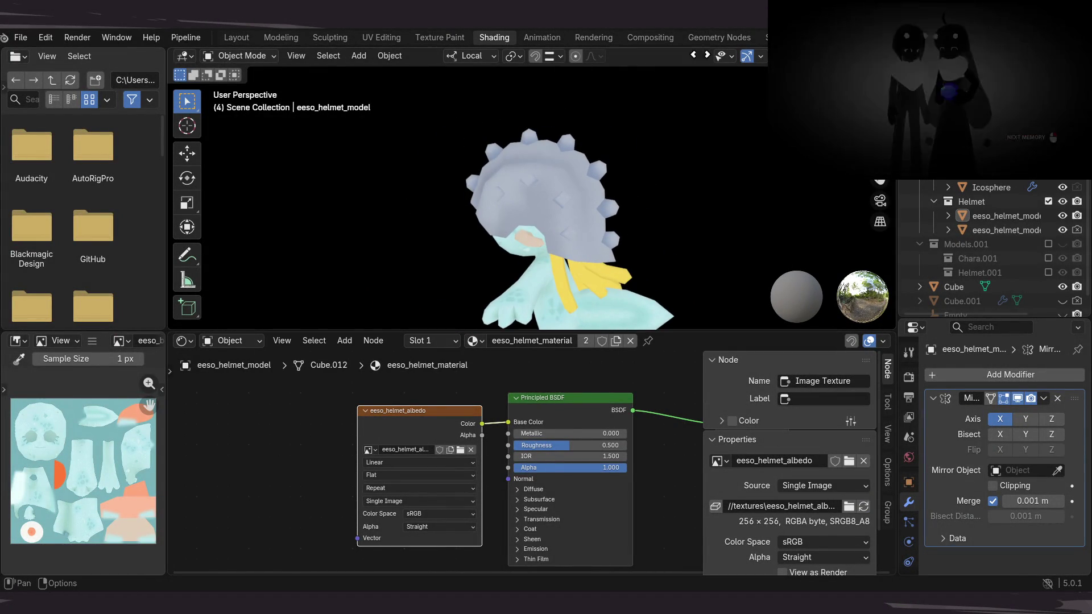
{"action": "left_click", "coordinate": [760, 56]}
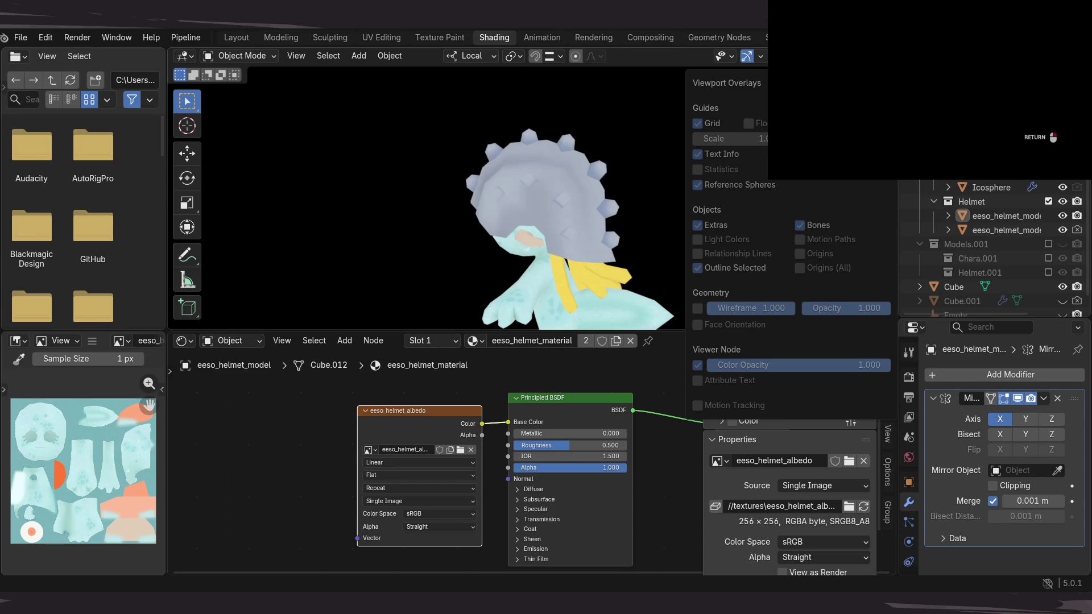
{"action": "left_click", "coordinate": [746, 56]}
{"action": "left_click", "coordinate": [760, 56]}
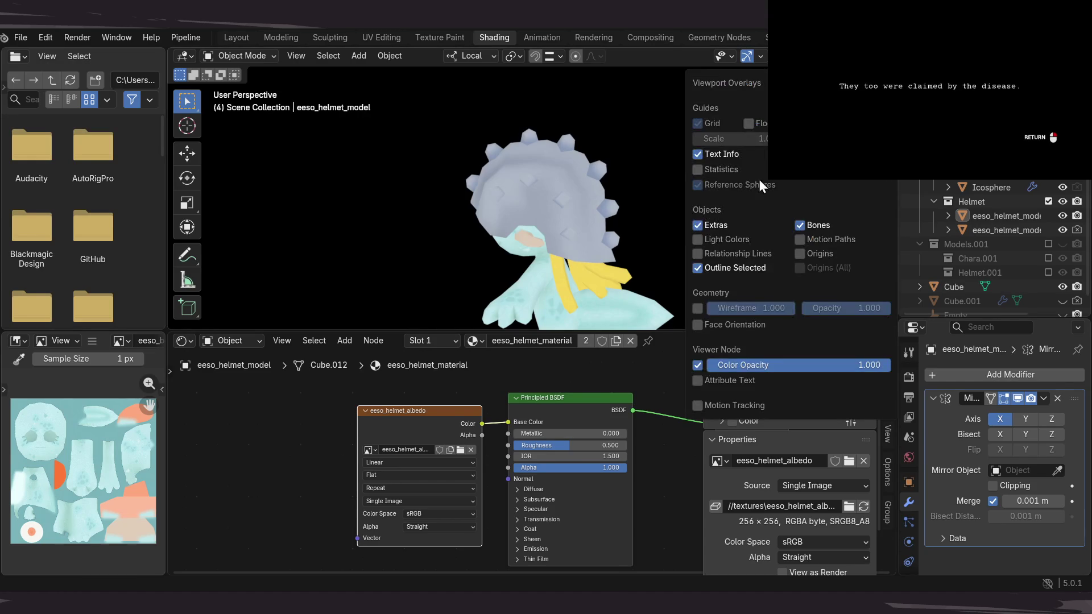
{"action": "left_click", "coordinate": [698, 308]}
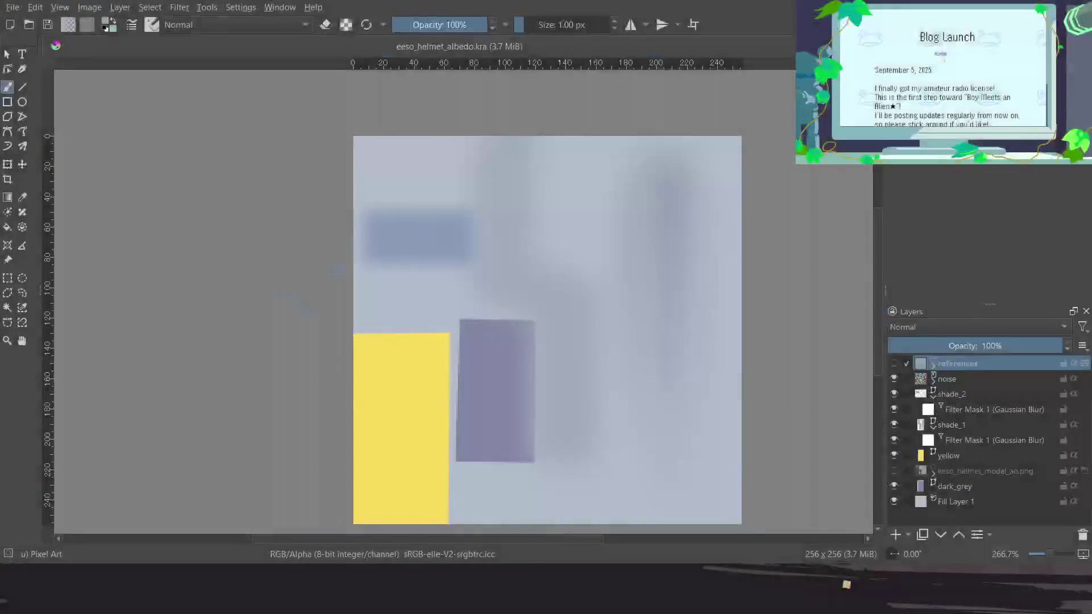
Show the references layer and drag a shade_1 polygon corner down and to the right
{"action": "left_click", "coordinate": [893, 364]}
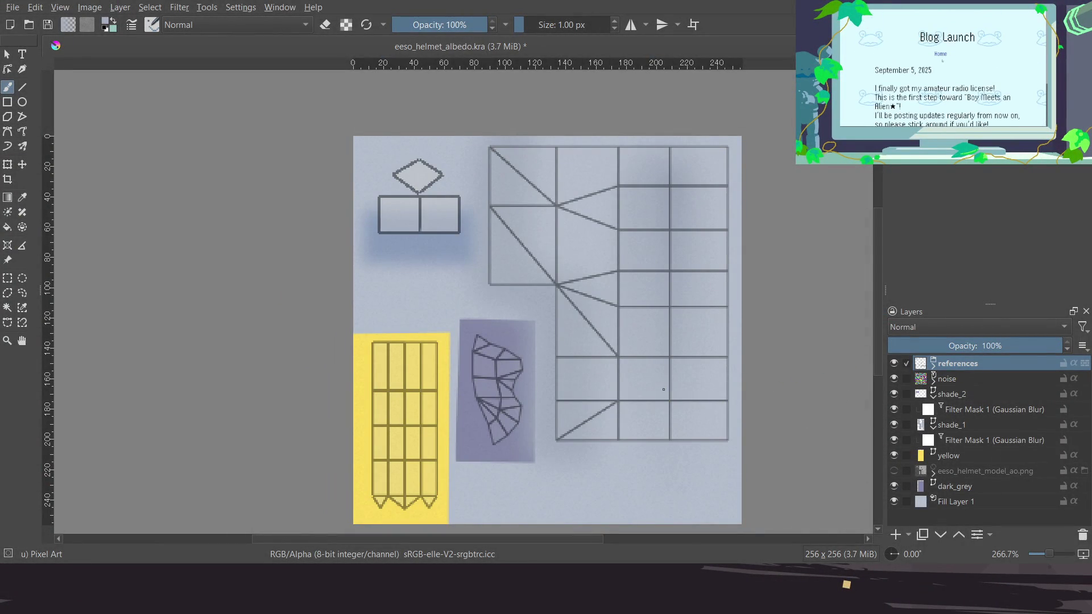
{"action": "key", "text": "Page_Down"}
{"action": "key", "text": "Page_Down"}
{"action": "key", "text": "Page_Down"}
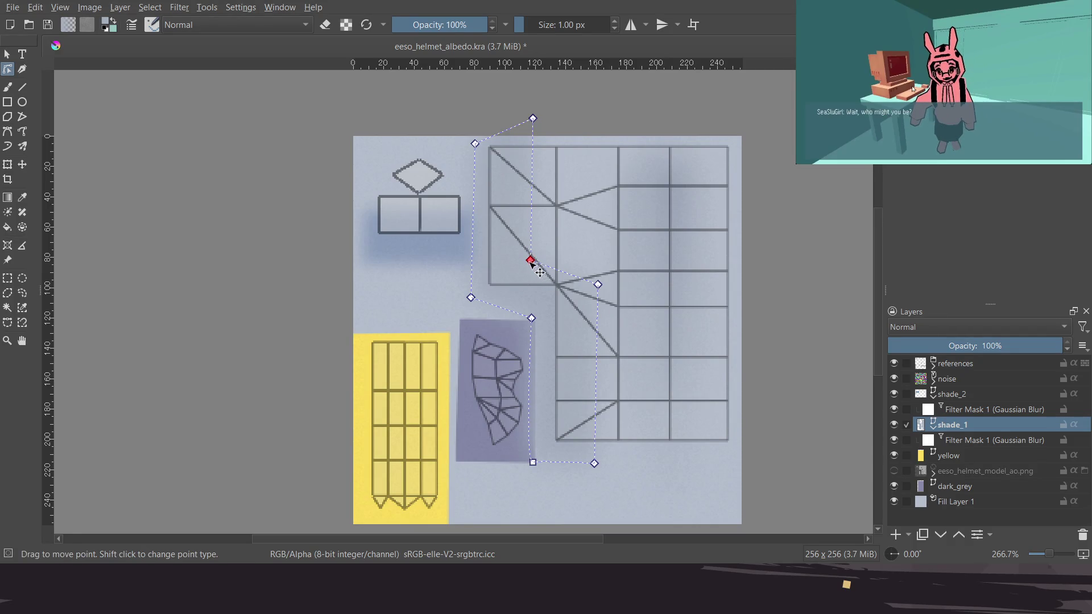
{"action": "left_click", "coordinate": [533, 262]}
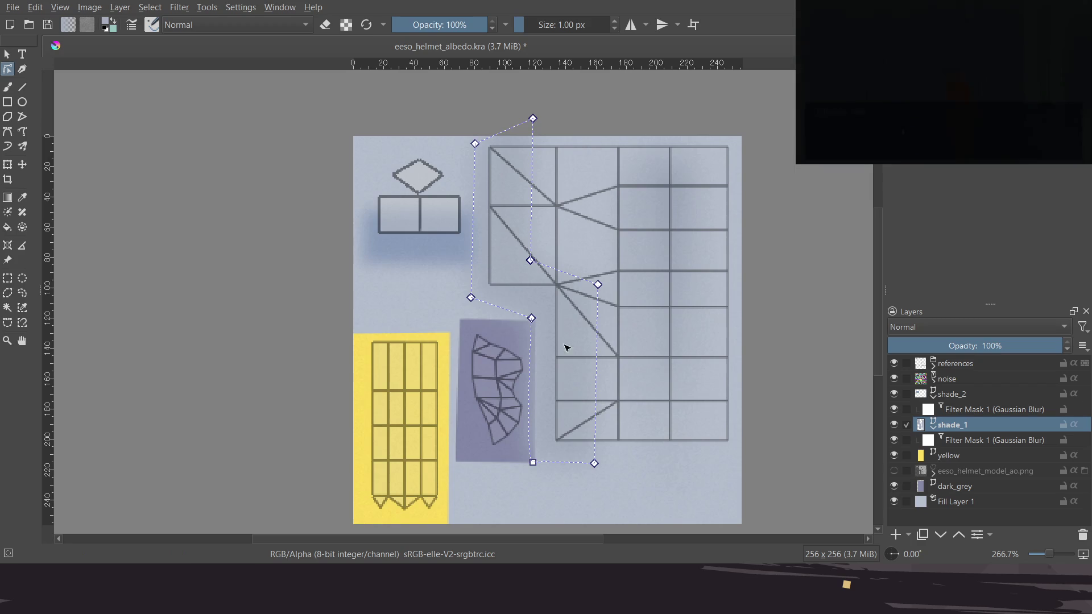
{"action": "left_click_drag", "start_coordinate": [536, 264], "coordinate": [550, 297]}
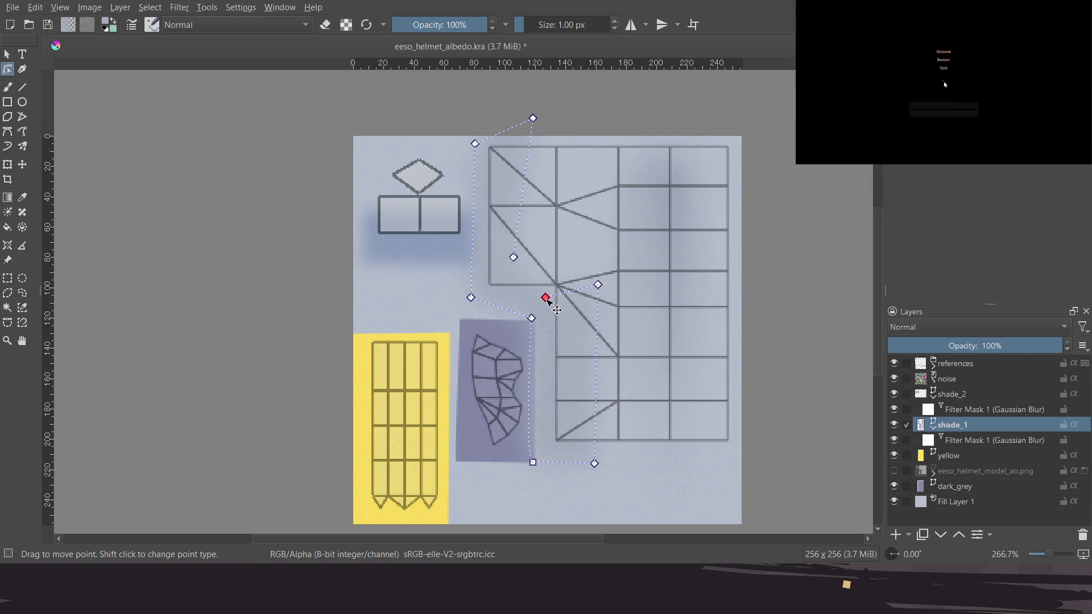
{"action": "left_click_drag", "start_coordinate": [537, 321], "coordinate": [533, 319]}
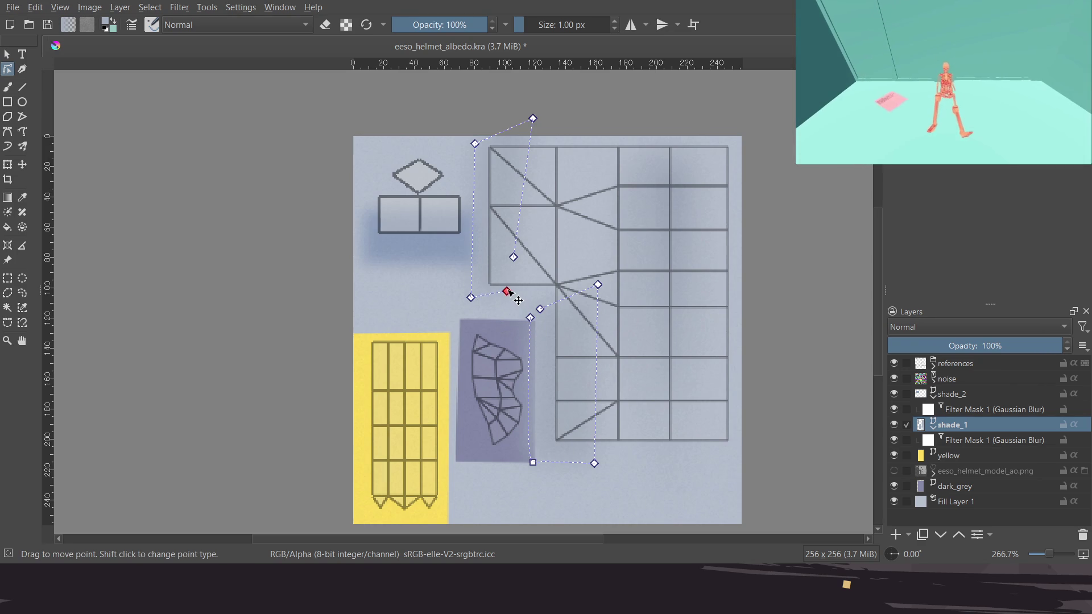
Move another corner point up beside its neighbour and merge the two adjacent nodes
{"action": "left_click_drag", "start_coordinate": [507, 292], "coordinate": [510, 285]}
{"action": "left_click", "coordinate": [513, 257]}
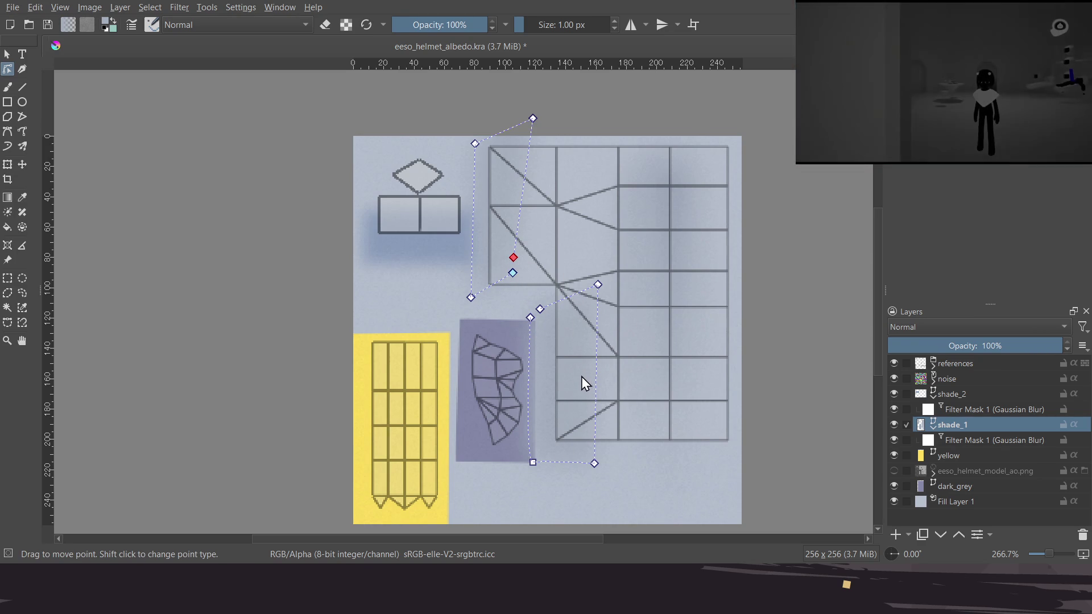
{"action": "key", "text": "ctrl+j"}
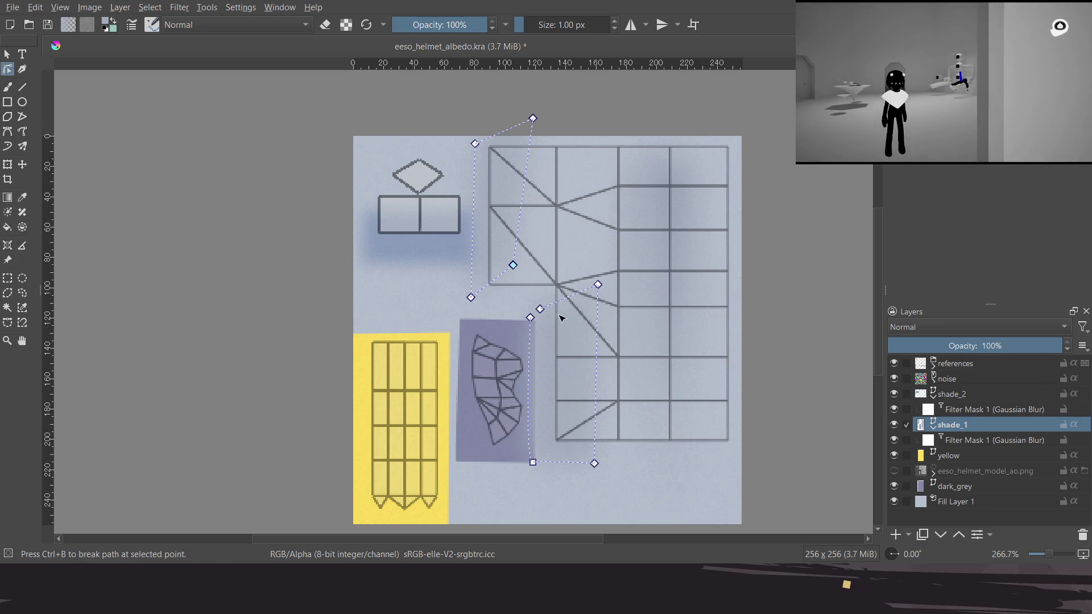
{"action": "left_click", "coordinate": [530, 318]}
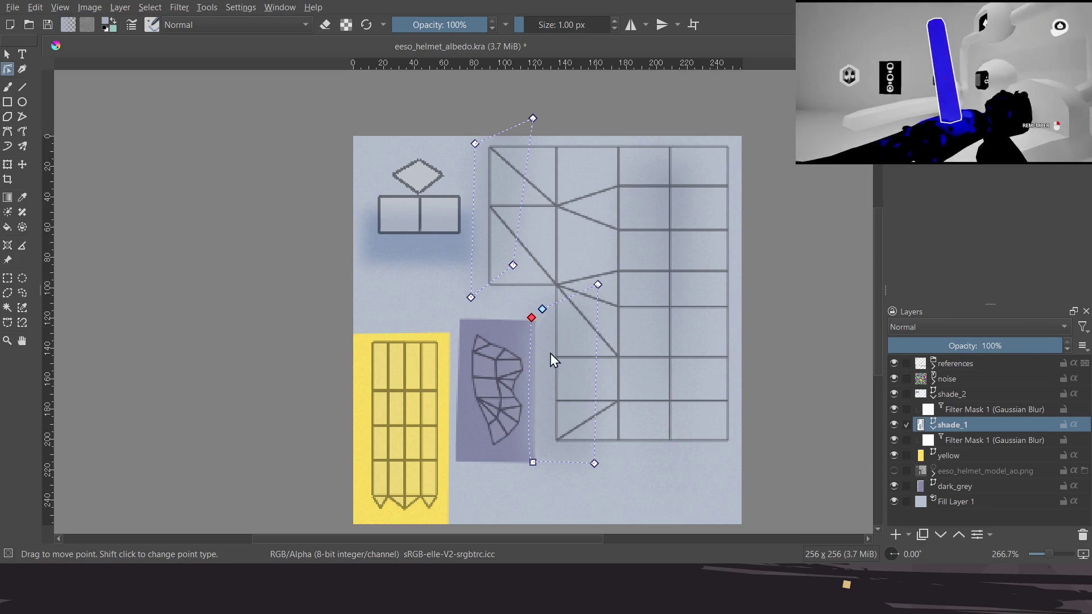